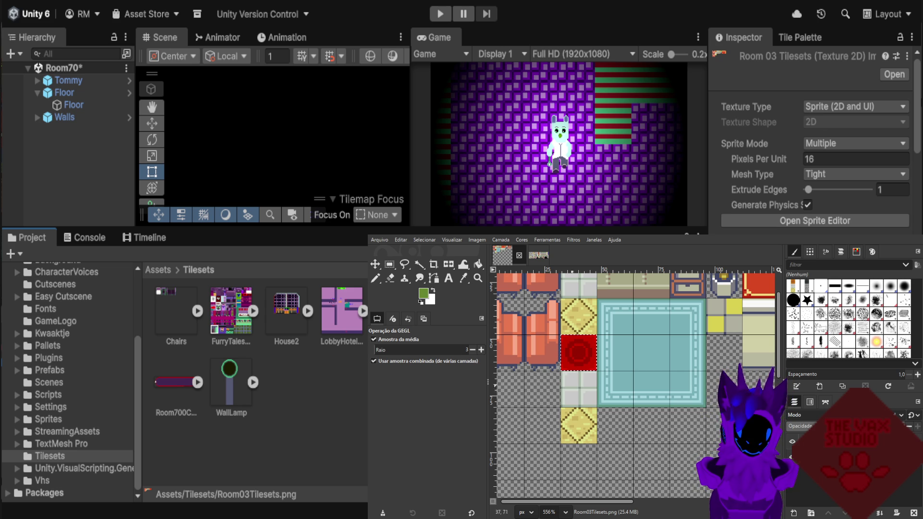
Select the 16×16 grey floor tile below the red tile.
{"action": "key", "text": "r"}
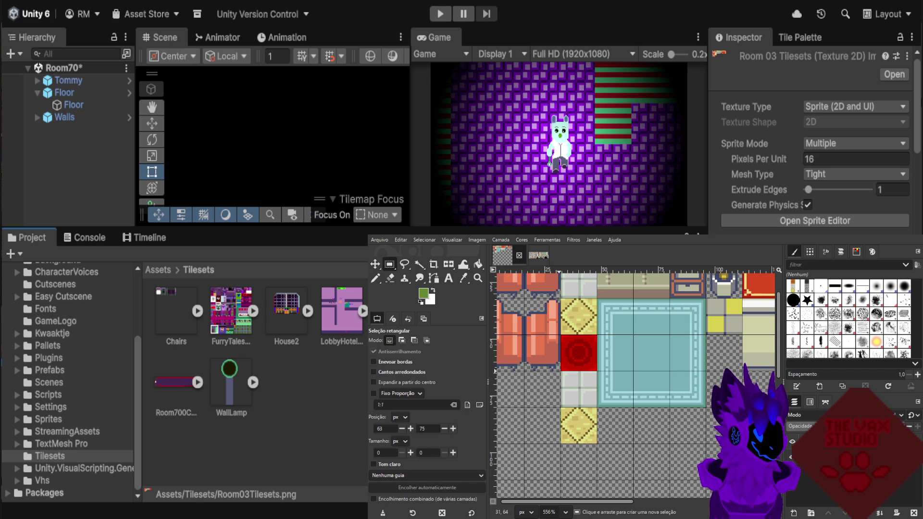
{"action": "left_click", "coordinate": [622, 378]}
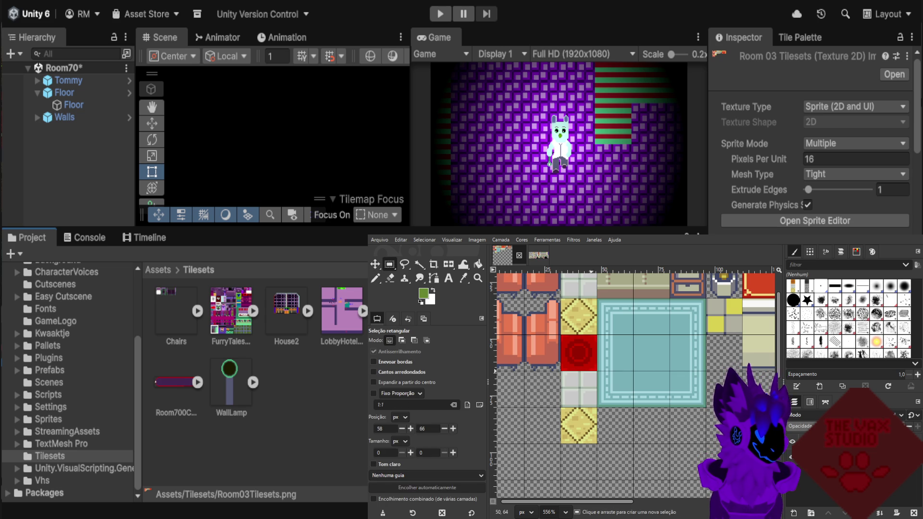
{"action": "left_click_drag", "start_coordinate": [561, 371], "coordinate": [597, 408]}
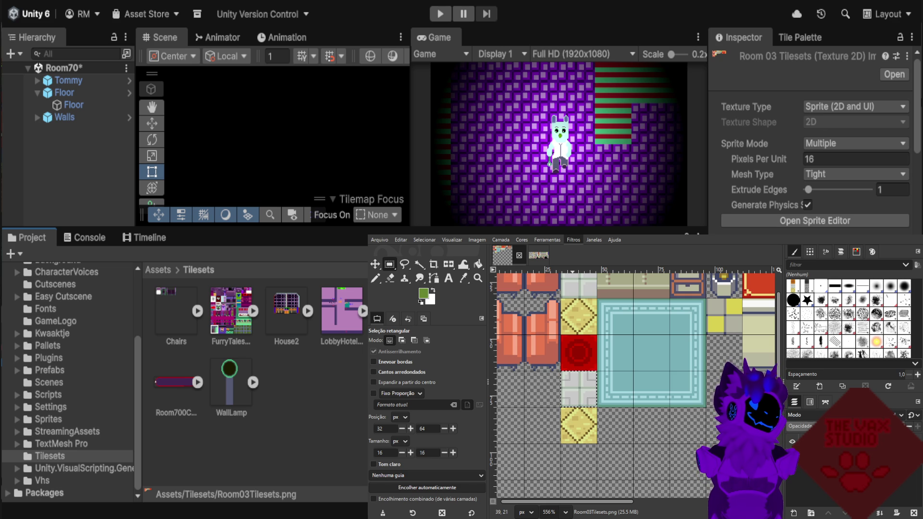
Reapply the last color filter to turn the tile green, undoing and redoing to compare.
{"action": "key", "text": "ctrl+f"}
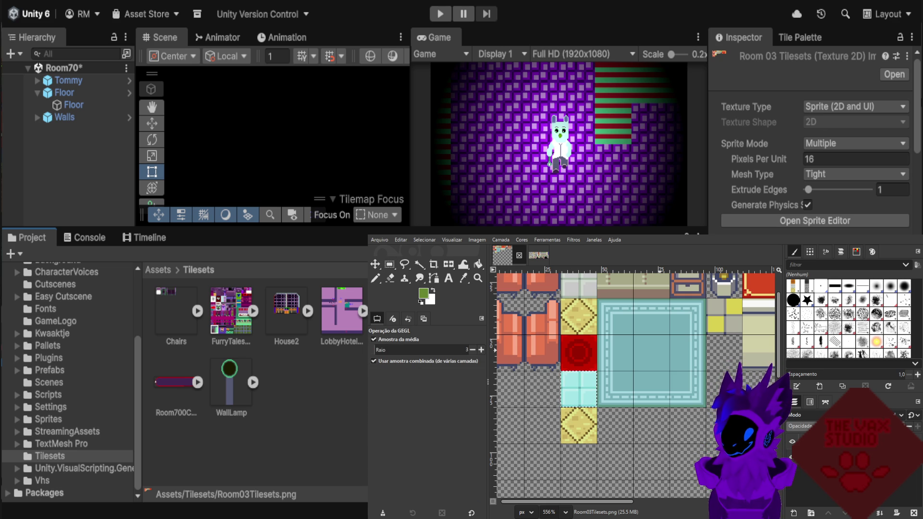
{"action": "key", "text": "ctrl+f"}
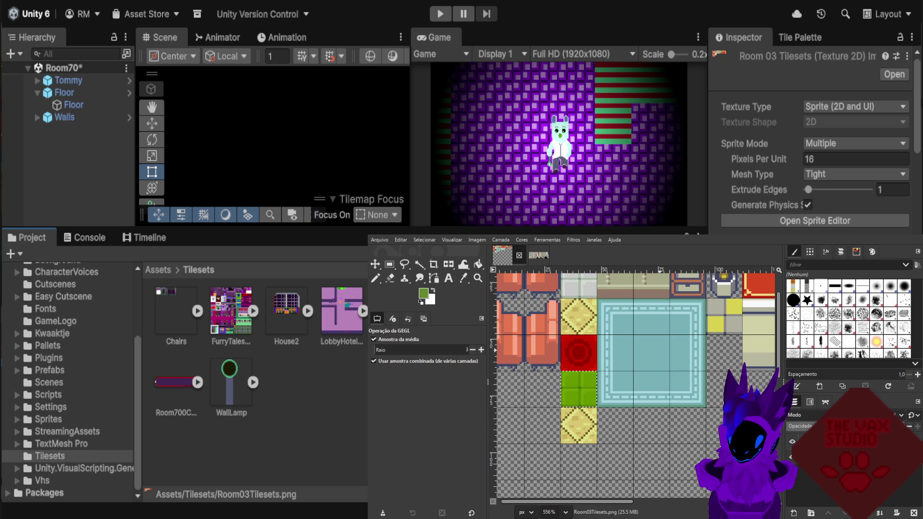
{"action": "key", "text": "ctrl+z"}
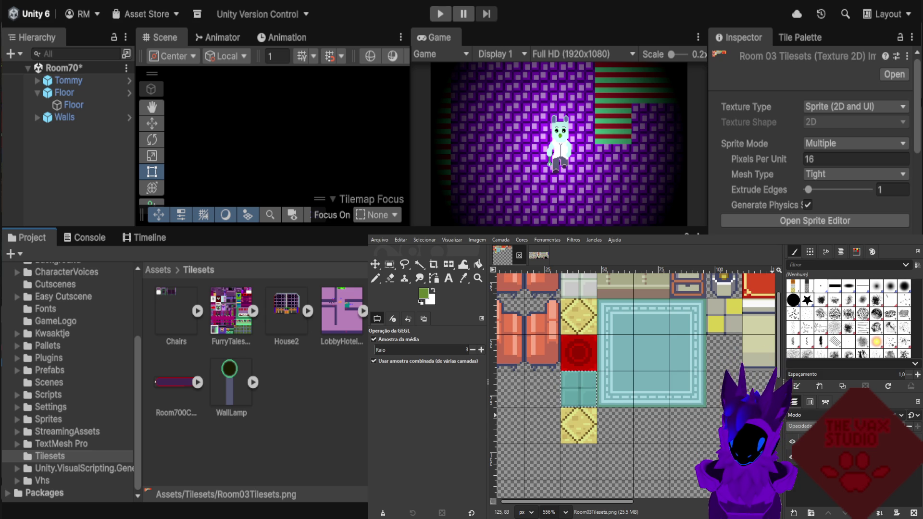
{"action": "key", "text": "ctrl+y"}
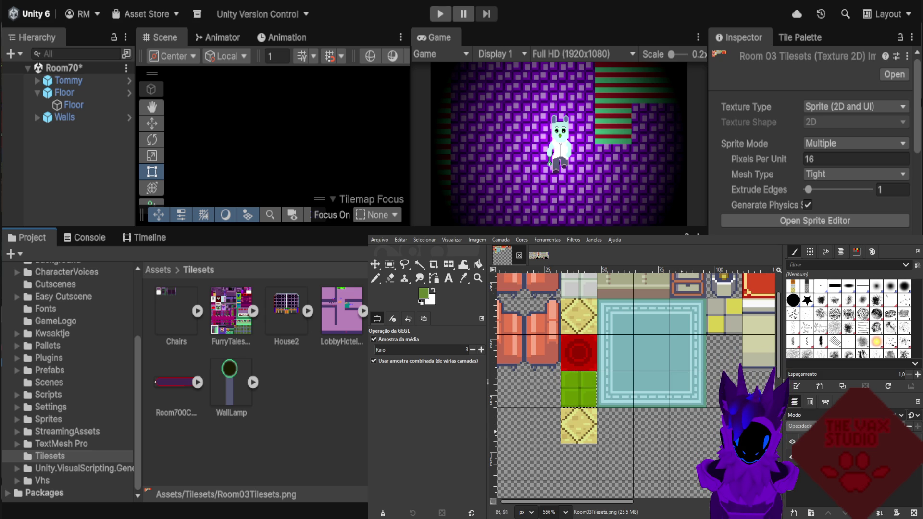
{"action": "key", "text": "r"}
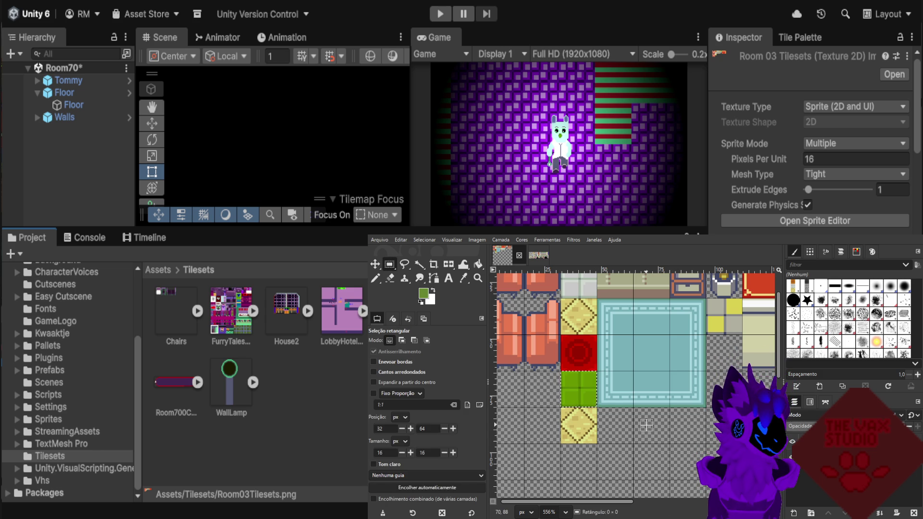
Select the yellow diamond tile and reapply the color filter to make it vivid pink.
{"action": "scroll", "coordinate": [561, 463], "scroll_direction": "up", "scroll_amount": 4}
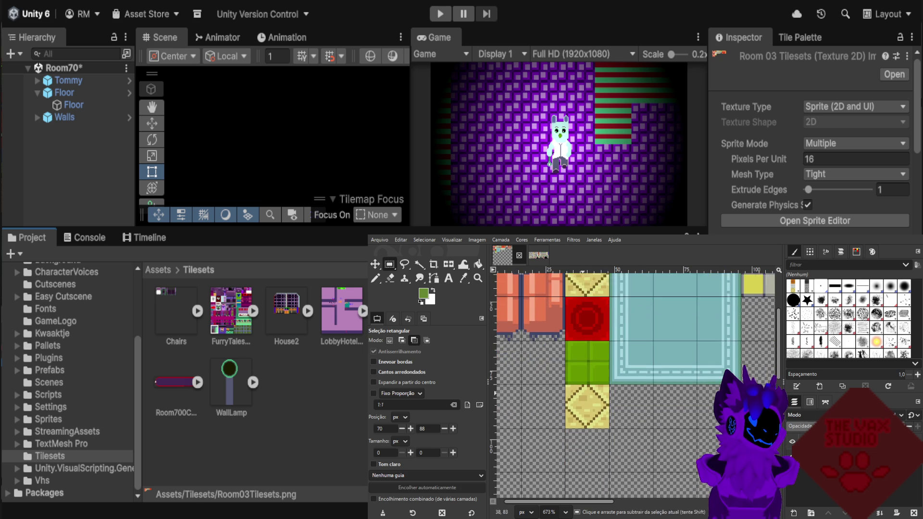
{"action": "scroll", "coordinate": [575, 426], "scroll_direction": "up", "scroll_amount": 3}
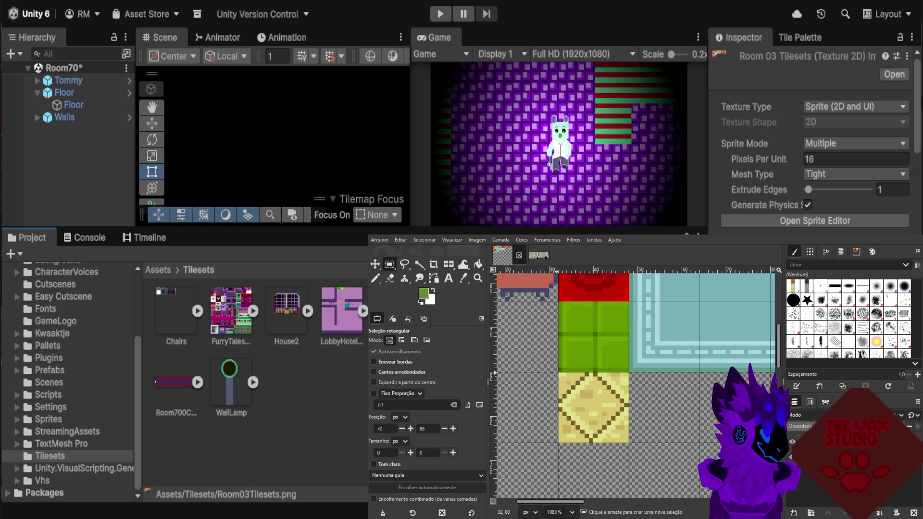
{"action": "left_click_drag", "start_coordinate": [558, 373], "coordinate": [628, 442]}
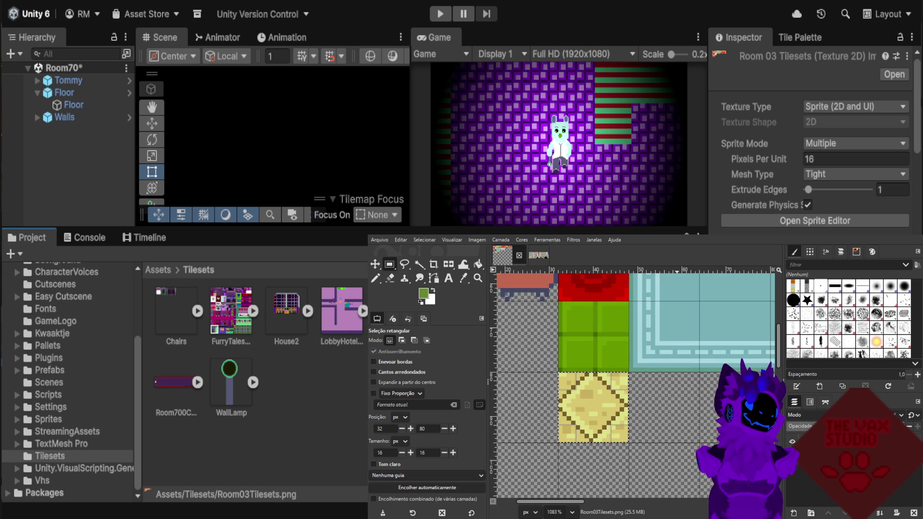
{"action": "key", "text": "ctrl+shift+f"}
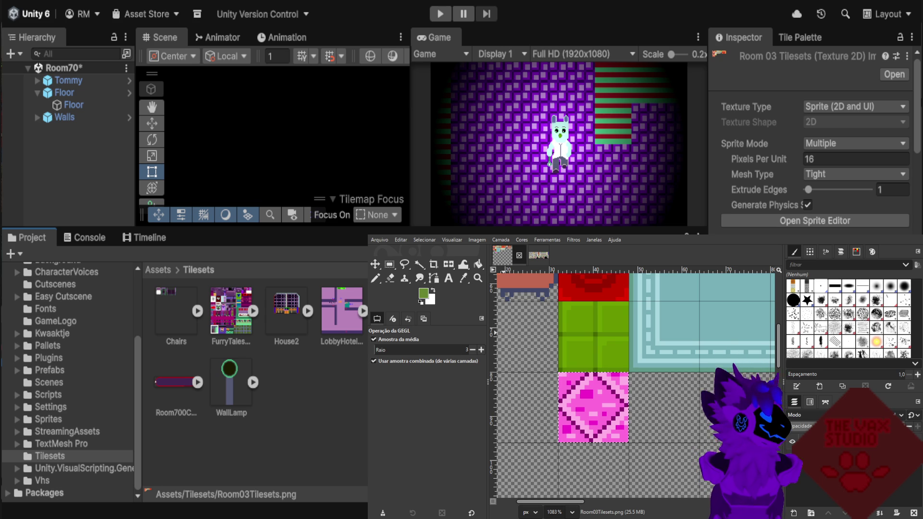
{"action": "key", "text": "r"}
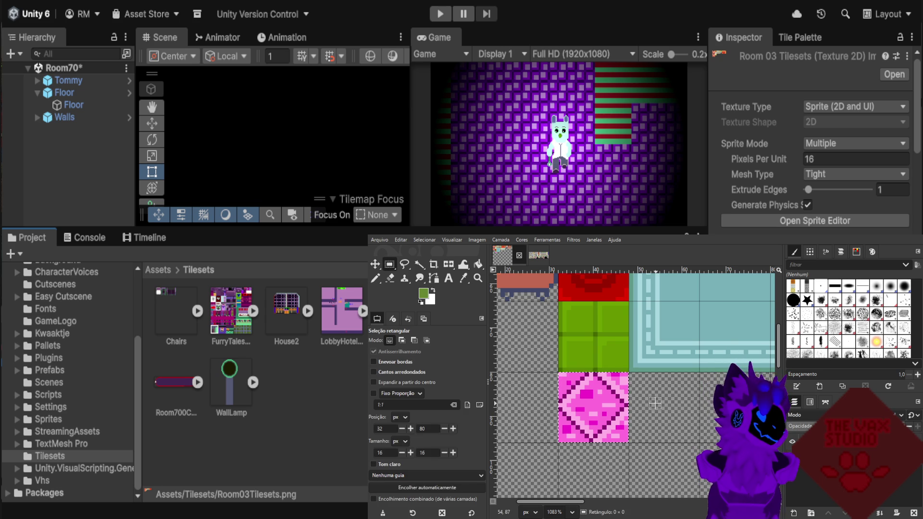
{"action": "scroll", "coordinate": [628, 386], "scroll_direction": "down", "scroll_amount": 4}
{"action": "scroll", "coordinate": [610, 382], "scroll_direction": "down", "scroll_amount": 4}
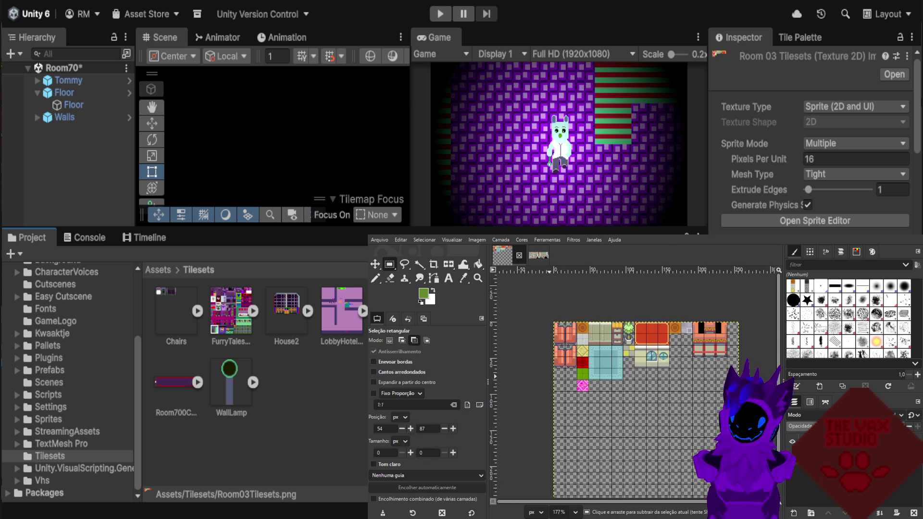
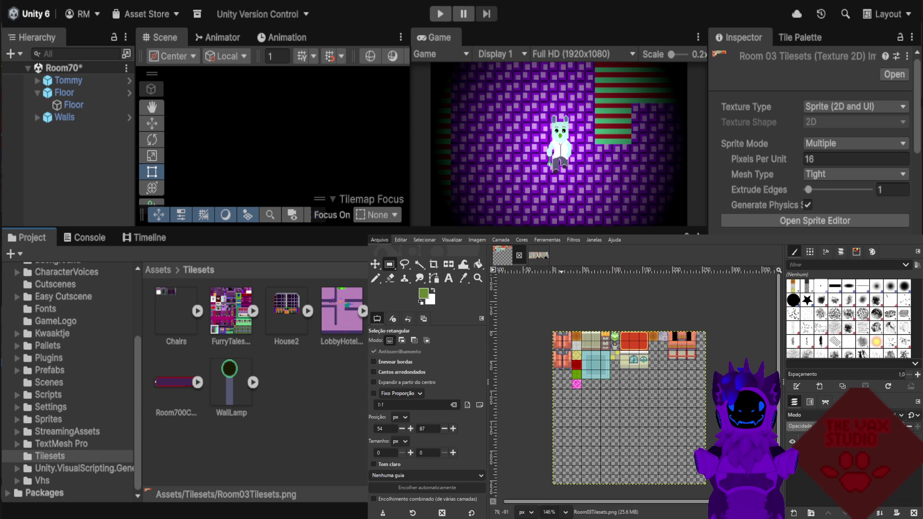
Re-export Room03Tilesets.png from GIMP into Assets/Tilesets so Unity reimports the sliced sprite sheet.
{"action": "key", "text": "ctrl+e"}
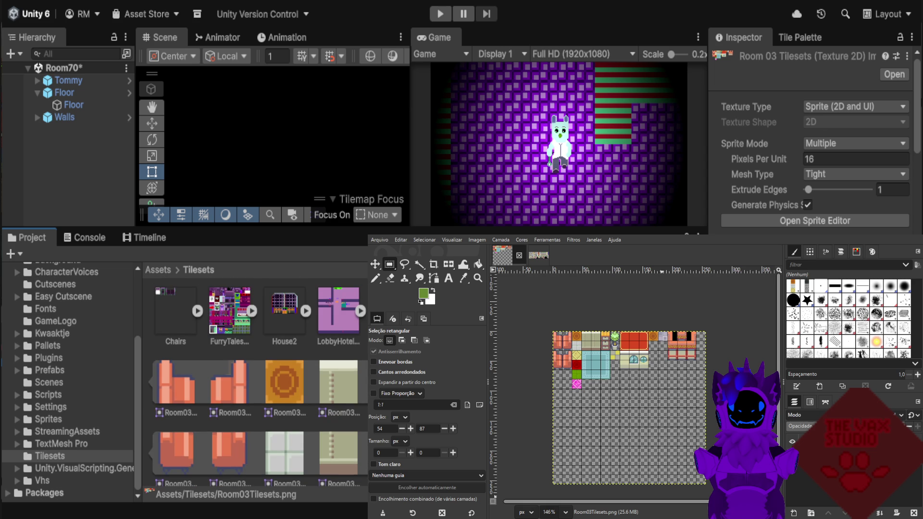
{"action": "scroll", "coordinate": [258, 382], "scroll_direction": "down", "scroll_amount": 2}
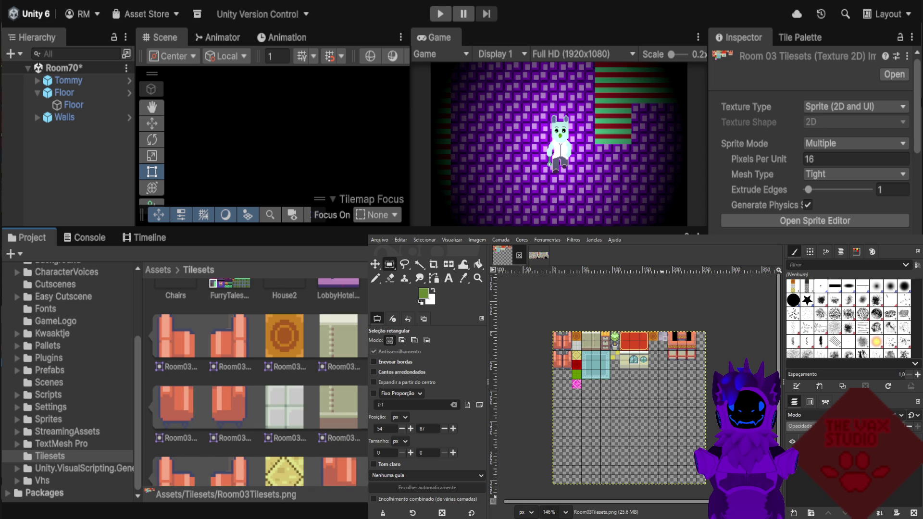
{"action": "scroll", "coordinate": [258, 382], "scroll_direction": "up", "scroll_amount": 2}
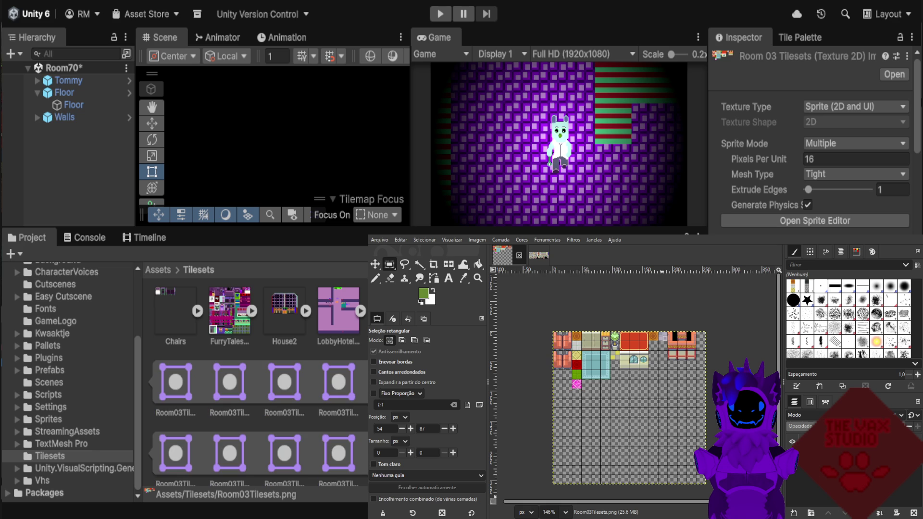
{"action": "scroll", "coordinate": [260, 380], "scroll_direction": "down", "scroll_amount": 5}
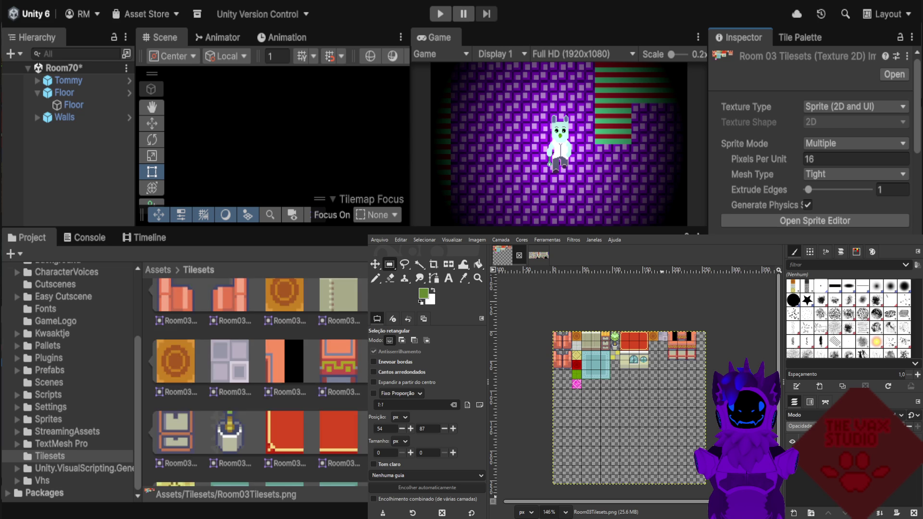
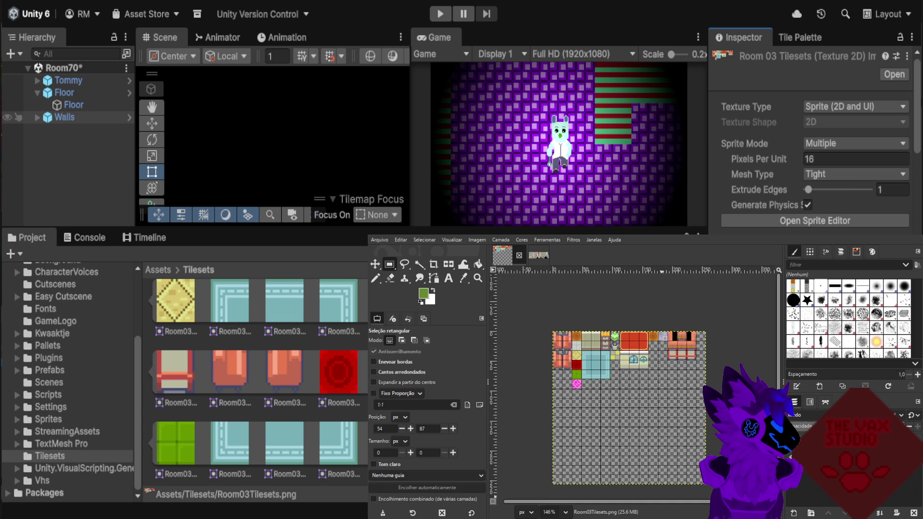
In Unity, expand Walls and select the Floor tilemap, then bring up GIMP's InteriorTilesets image.
{"action": "left_click", "coordinate": [64, 117]}
{"action": "left_click", "coordinate": [37, 117]}
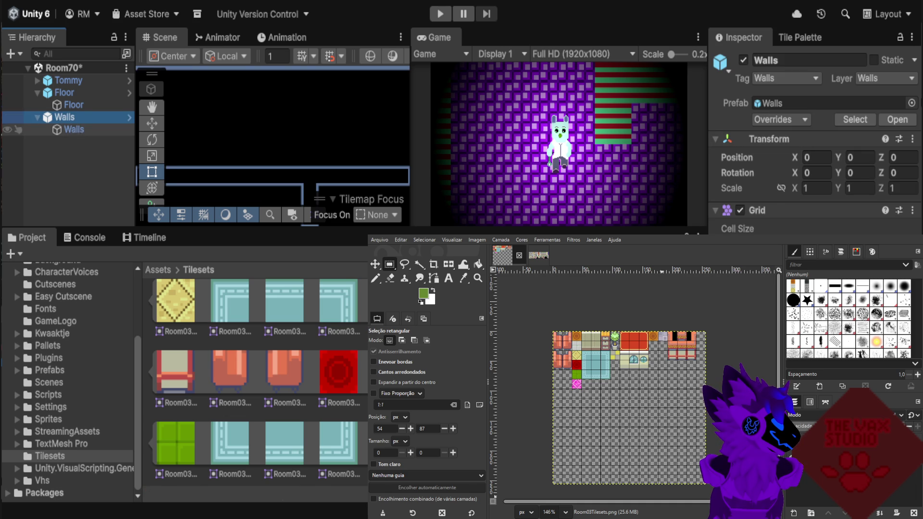
{"action": "left_click", "coordinate": [64, 130]}
{"action": "left_click", "coordinate": [74, 105]}
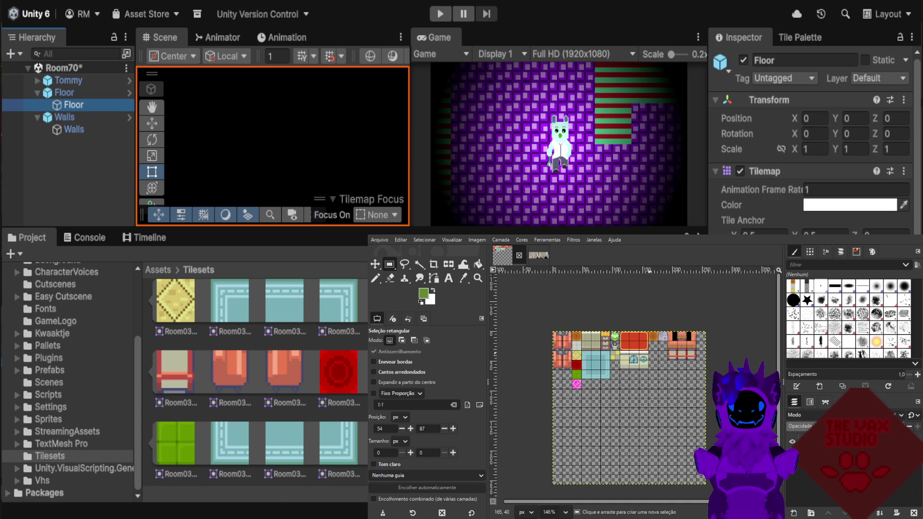
{"action": "left_click", "coordinate": [538, 255]}
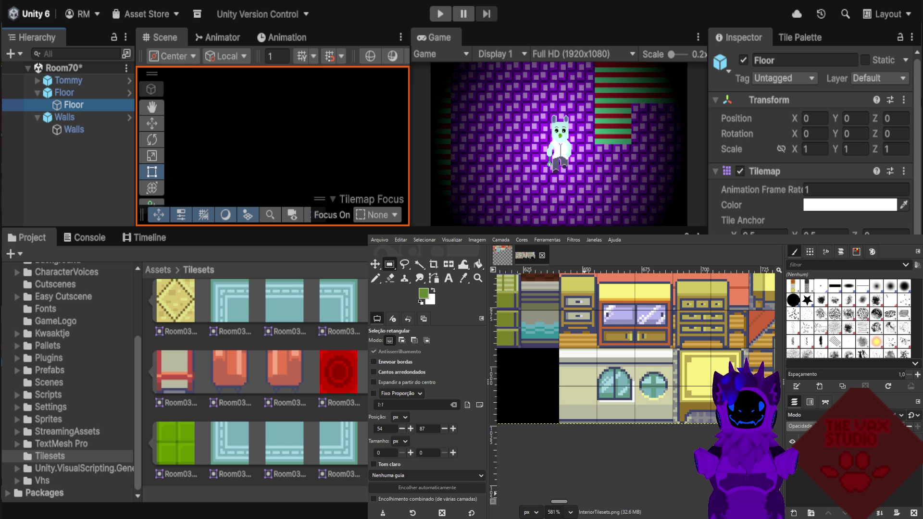
Zoom InteriorTilesets.png to about 773% on the blue floor and red sofa tiles.
{"action": "scroll", "coordinate": [634, 361], "scroll_direction": "up", "scroll_amount": 1}
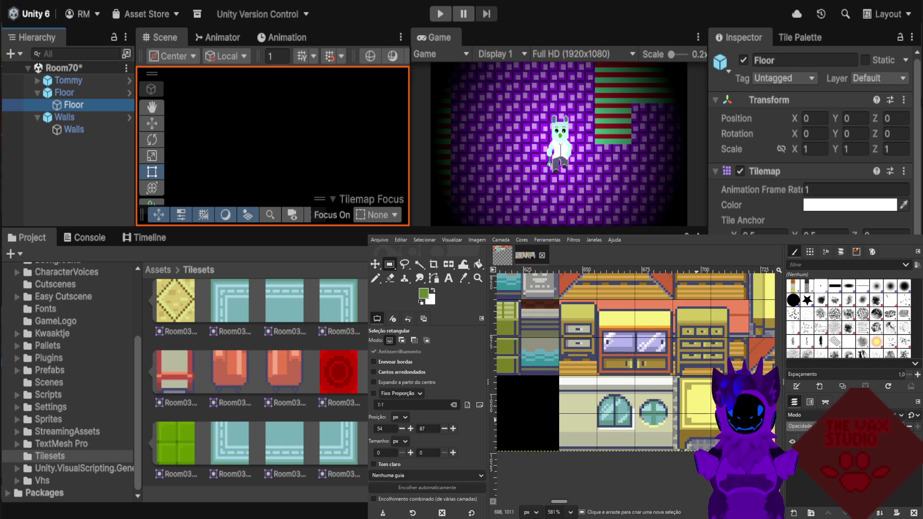
{"action": "scroll", "coordinate": [691, 422], "scroll_direction": "down", "scroll_amount": 2, "text": "ctrl"}
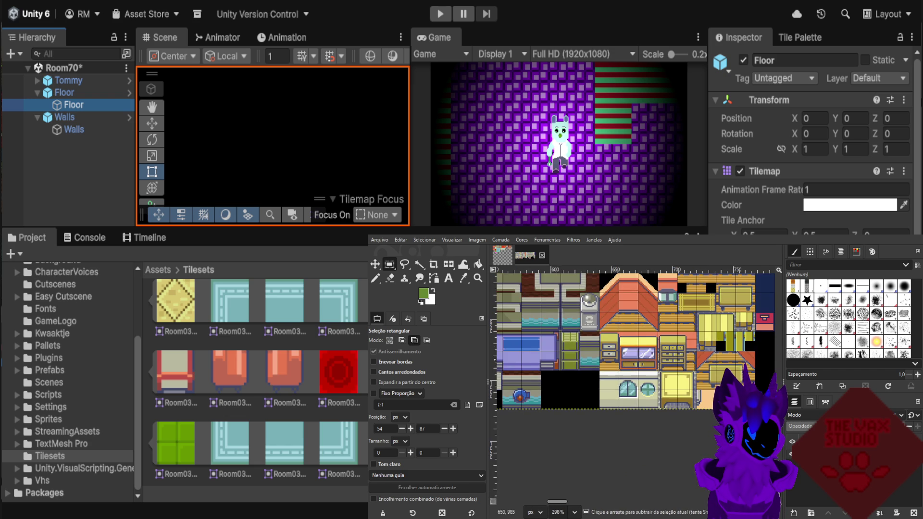
{"action": "scroll", "coordinate": [634, 365], "scroll_direction": "up", "scroll_amount": 1, "text": "ctrl"}
{"action": "scroll", "coordinate": [577, 346], "scroll_direction": "up", "scroll_amount": 6, "text": "ctrl"}
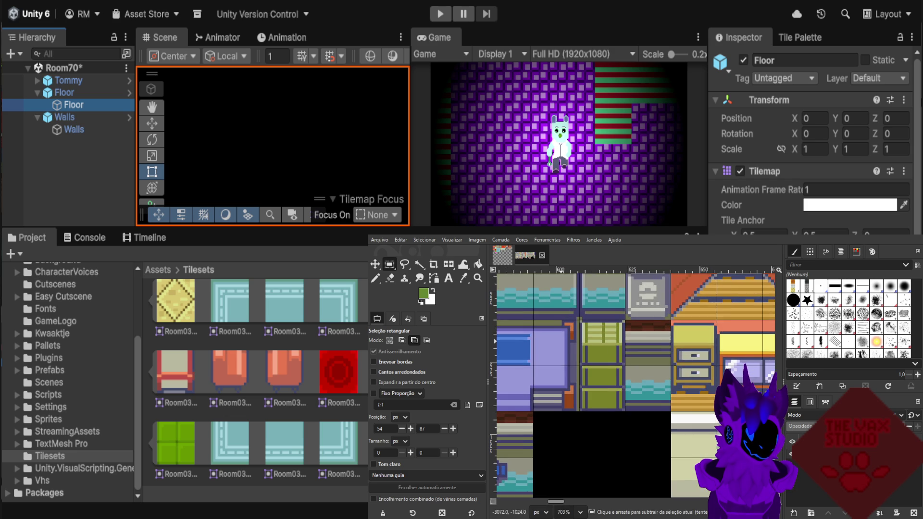
{"action": "scroll", "coordinate": [587, 331], "scroll_direction": "up", "scroll_amount": 1, "text": "ctrl"}
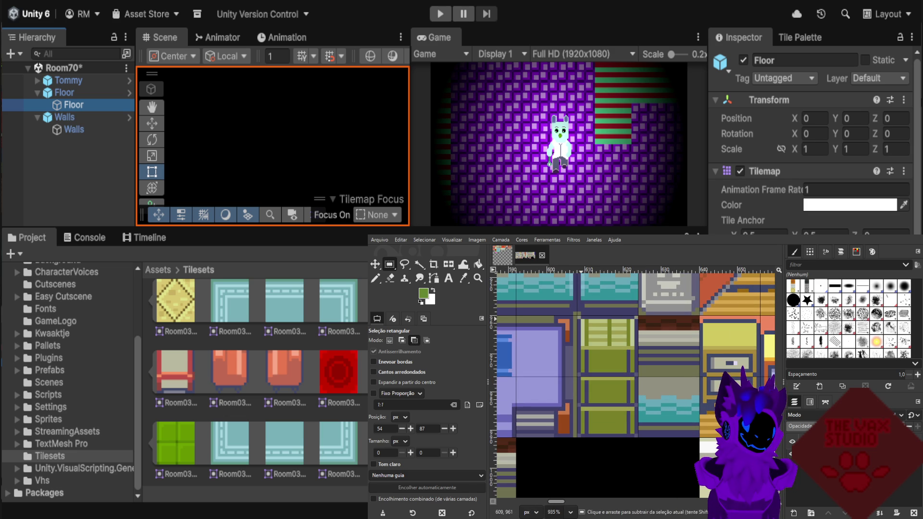
{"action": "scroll", "coordinate": [591, 423], "scroll_direction": "down", "scroll_amount": 15, "text": "ctrl"}
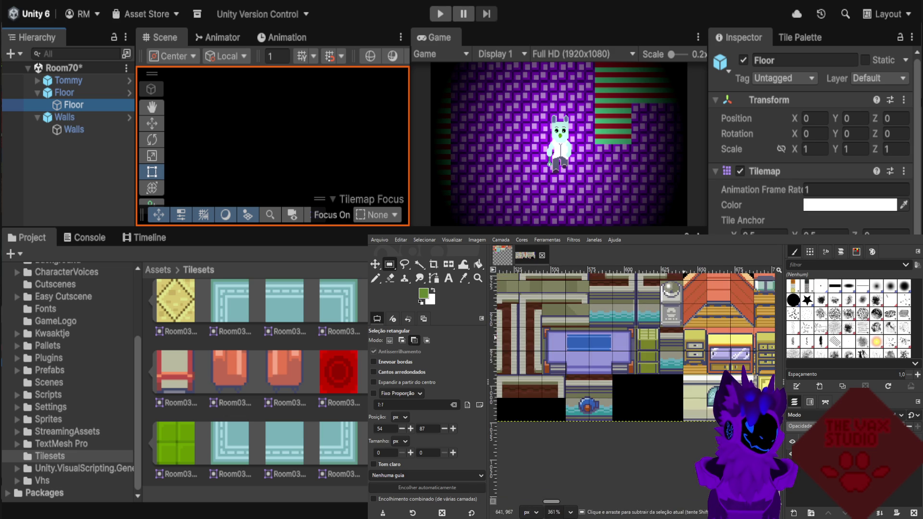
{"action": "scroll", "coordinate": [591, 423], "scroll_direction": "down", "scroll_amount": 3, "text": "ctrl"}
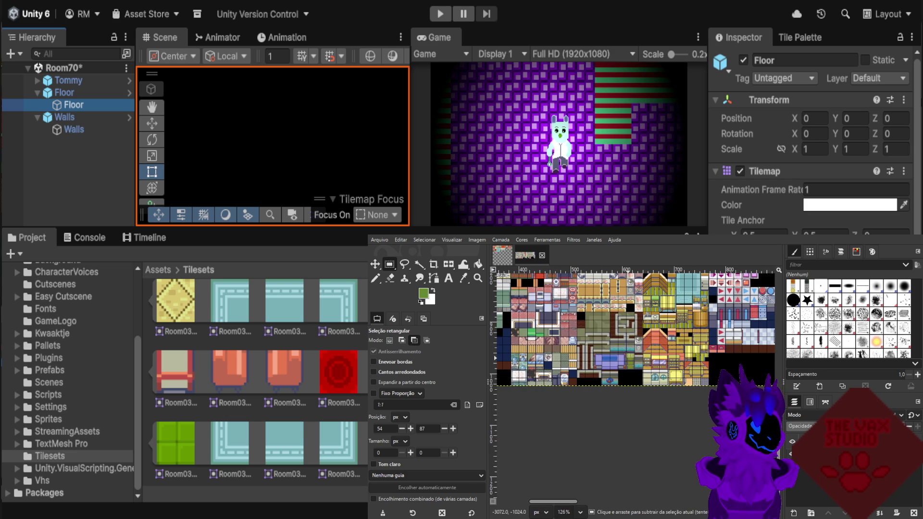
{"action": "scroll", "coordinate": [511, 384], "scroll_direction": "up", "scroll_amount": 9}
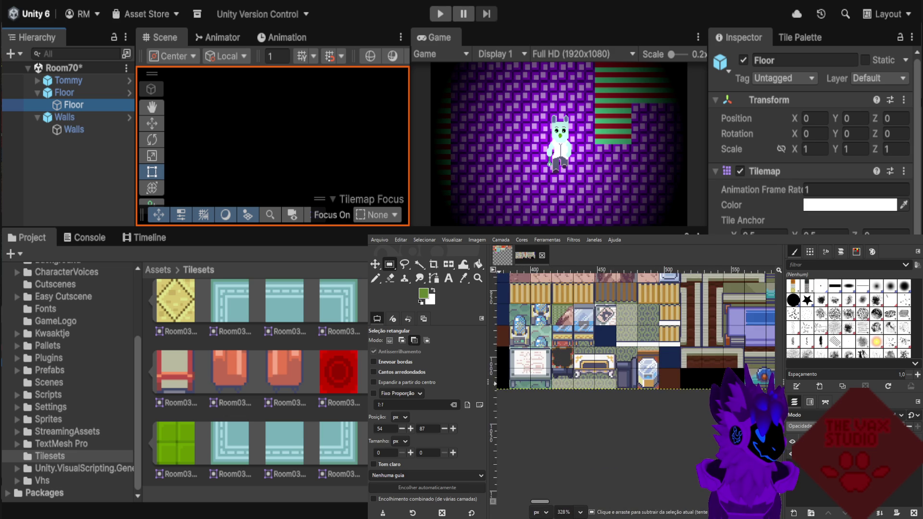
{"action": "scroll", "coordinate": [510, 384], "scroll_direction": "down", "scroll_amount": 1, "text": "ctrl"}
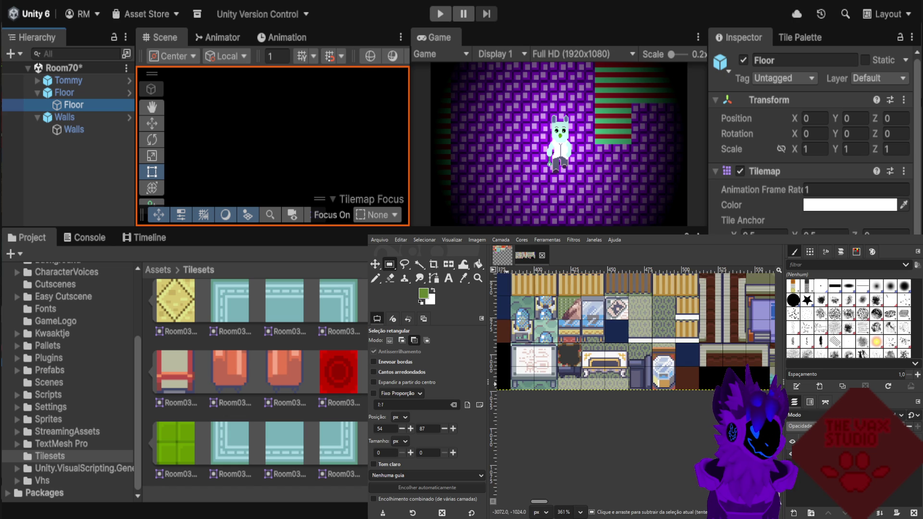
{"action": "scroll", "coordinate": [511, 376], "scroll_direction": "up", "scroll_amount": 3, "text": "ctrl"}
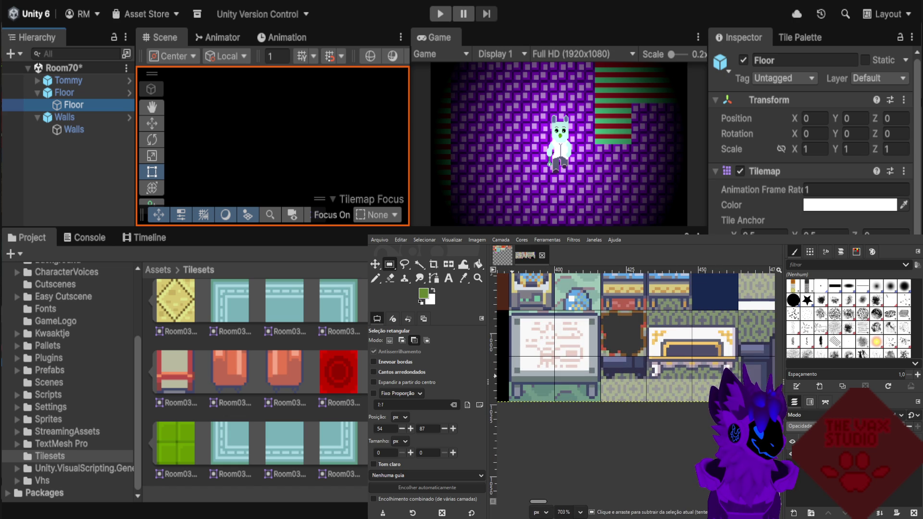
{"action": "scroll", "coordinate": [516, 380], "scroll_direction": "down", "scroll_amount": 4}
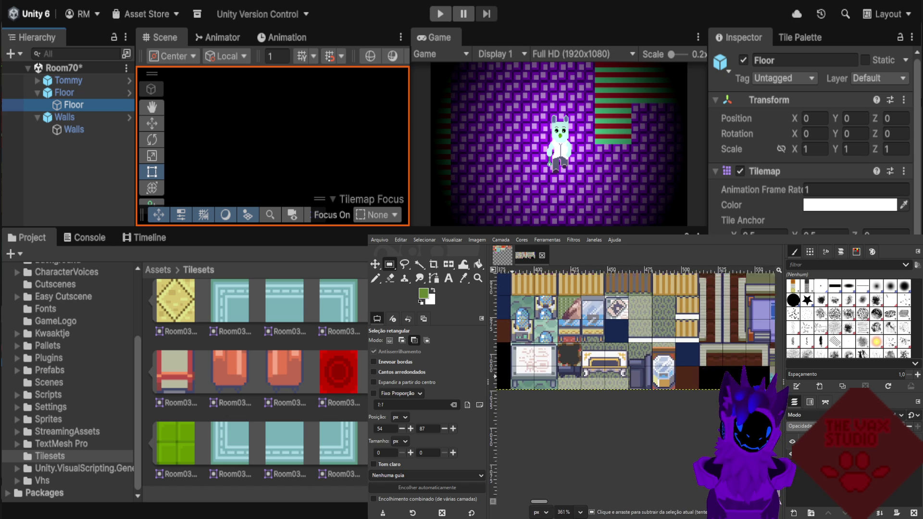
{"action": "scroll", "coordinate": [516, 380], "scroll_direction": "down", "scroll_amount": 6, "text": "ctrl"}
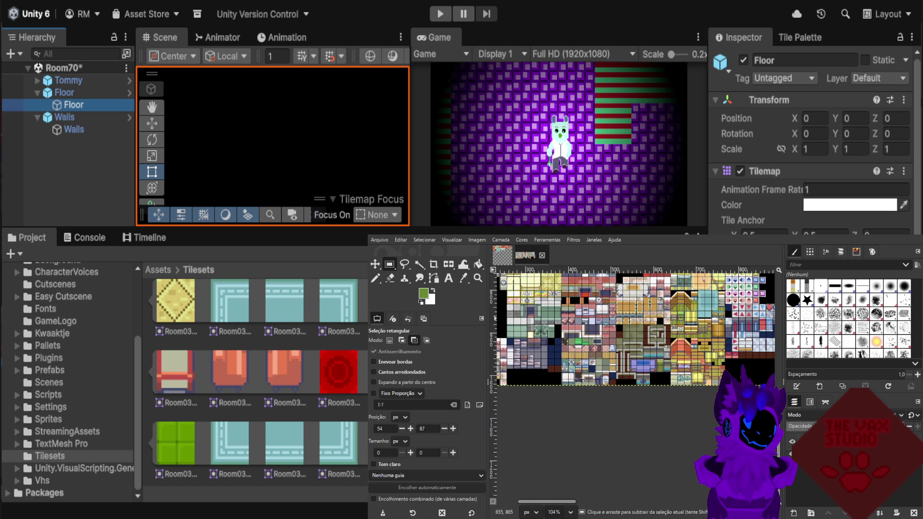
{"action": "scroll", "coordinate": [516, 380], "scroll_direction": "down", "scroll_amount": 4}
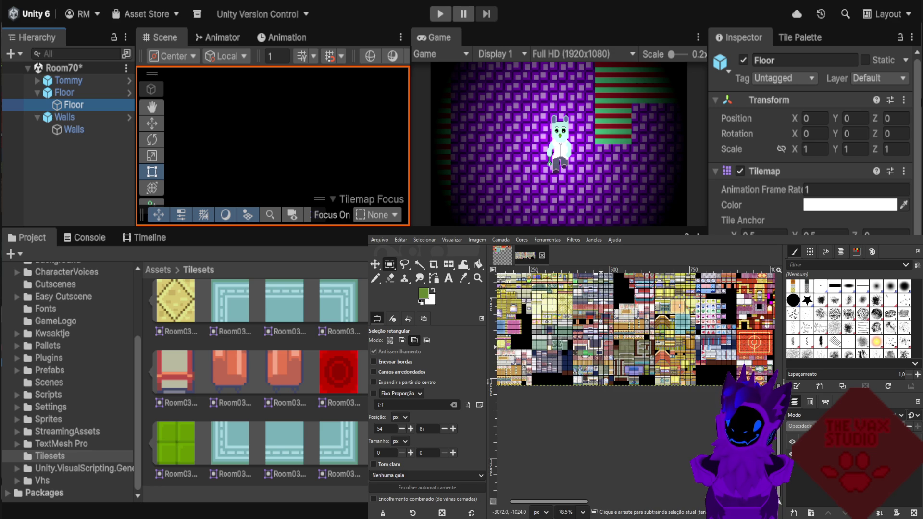
{"action": "scroll", "coordinate": [762, 330], "scroll_direction": "up", "scroll_amount": 4}
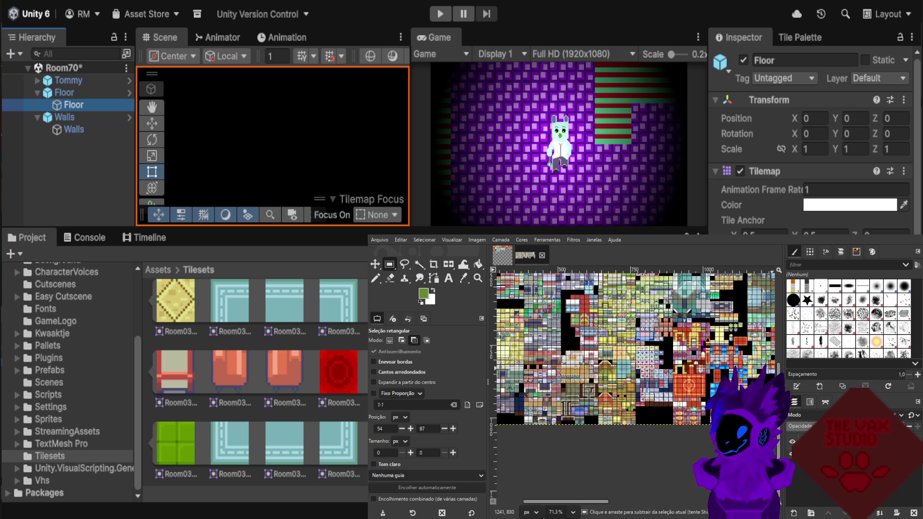
{"action": "scroll", "coordinate": [762, 330], "scroll_direction": "up", "scroll_amount": 3}
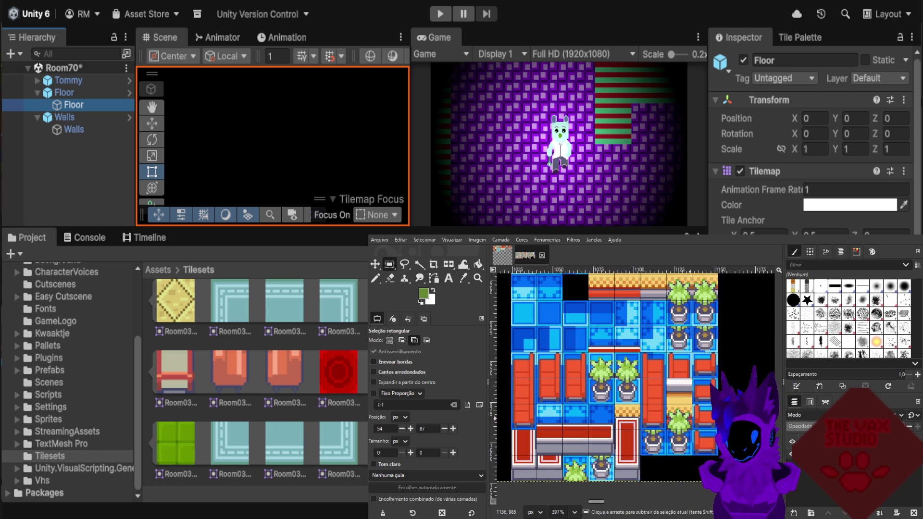
{"action": "scroll", "coordinate": [676, 423], "scroll_direction": "up", "scroll_amount": 1}
{"action": "scroll", "coordinate": [676, 424], "scroll_direction": "up", "scroll_amount": 1}
{"action": "scroll", "coordinate": [668, 423], "scroll_direction": "up", "scroll_amount": 1}
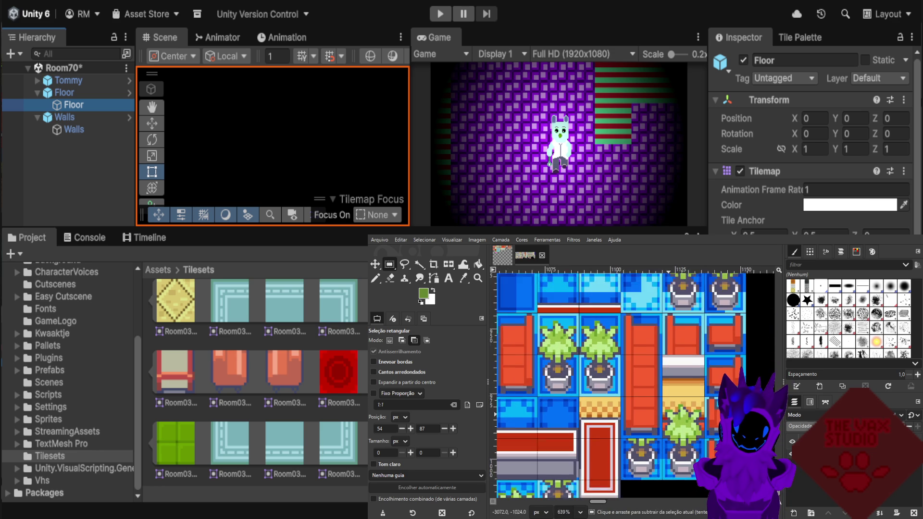
{"action": "scroll", "coordinate": [665, 423], "scroll_direction": "up", "scroll_amount": 1}
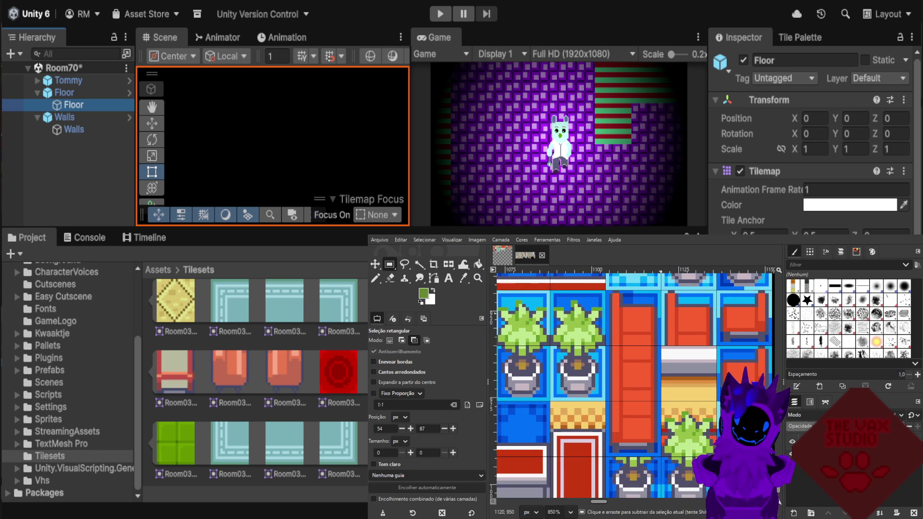
{"action": "scroll", "coordinate": [668, 423], "scroll_direction": "down", "scroll_amount": 4}
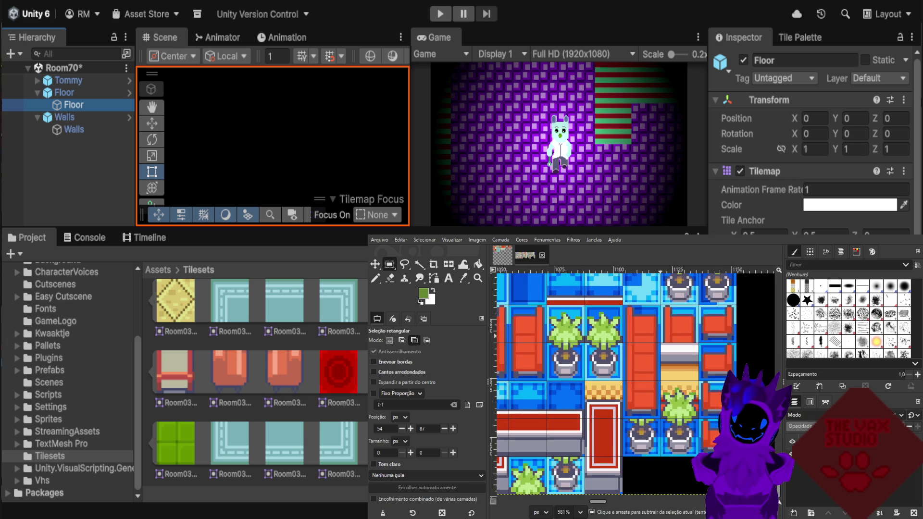
{"action": "scroll", "coordinate": [668, 423], "scroll_direction": "down", "scroll_amount": 1}
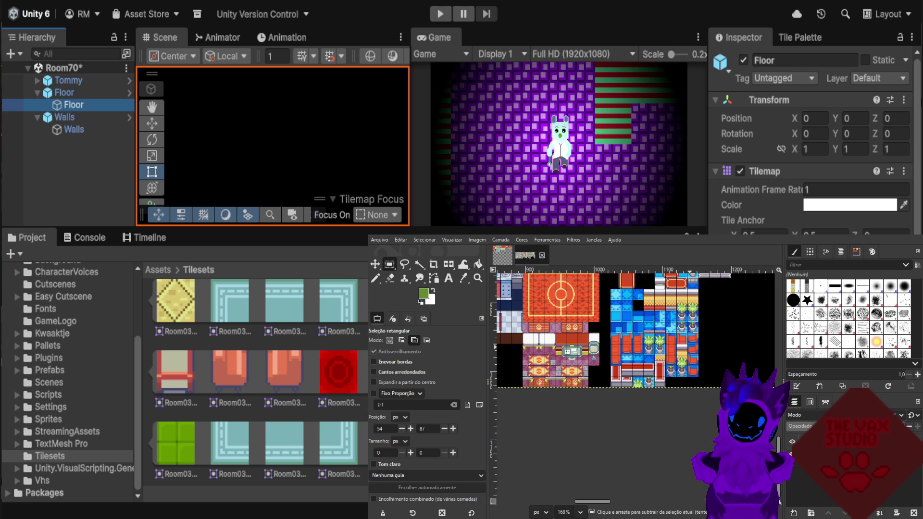
{"action": "scroll", "coordinate": [668, 423], "scroll_direction": "up", "scroll_amount": 1}
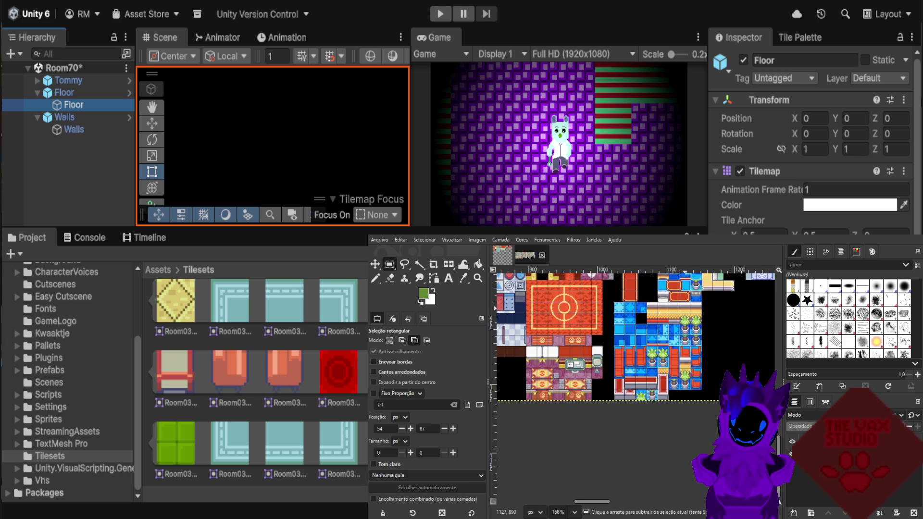
{"action": "scroll", "coordinate": [672, 423], "scroll_direction": "up", "scroll_amount": 3}
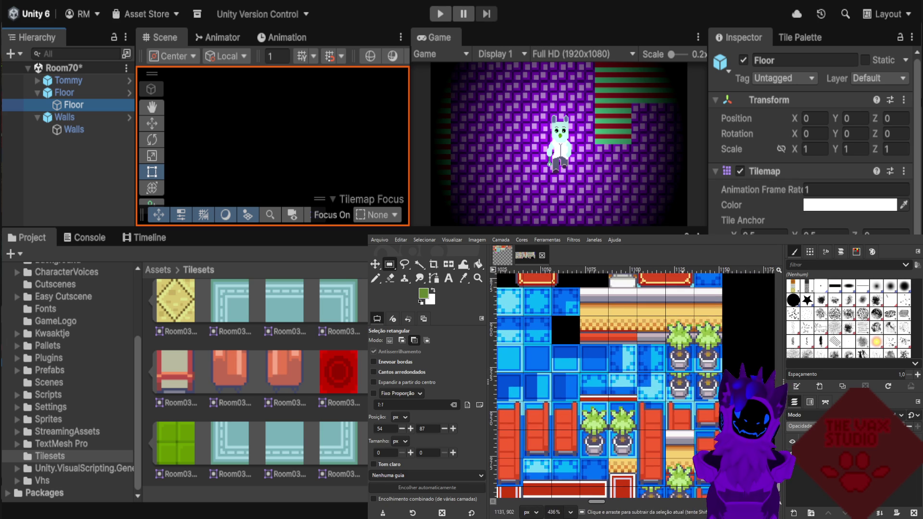
{"action": "scroll", "coordinate": [646, 423], "scroll_direction": "up", "scroll_amount": 3}
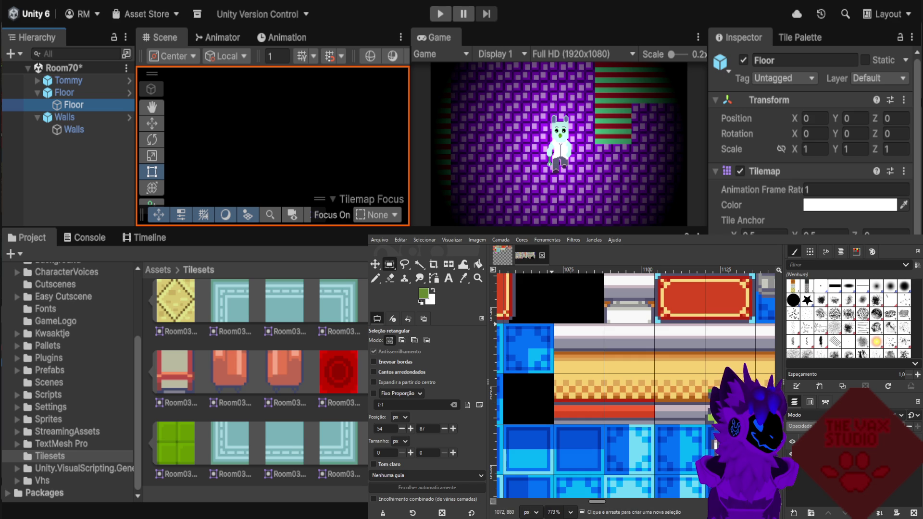
Copy the 48×32 striped cream-and-red counter strip, deselect, and return to Room03Tilesets.
{"action": "mouse_move", "coordinate": [554, 323]}
{"action": "left_mouse_down"}
{"action": "mouse_move", "coordinate": [669, 412]}
{"action": "mouse_move", "coordinate": [707, 425]}
{"action": "left_mouse_up"}
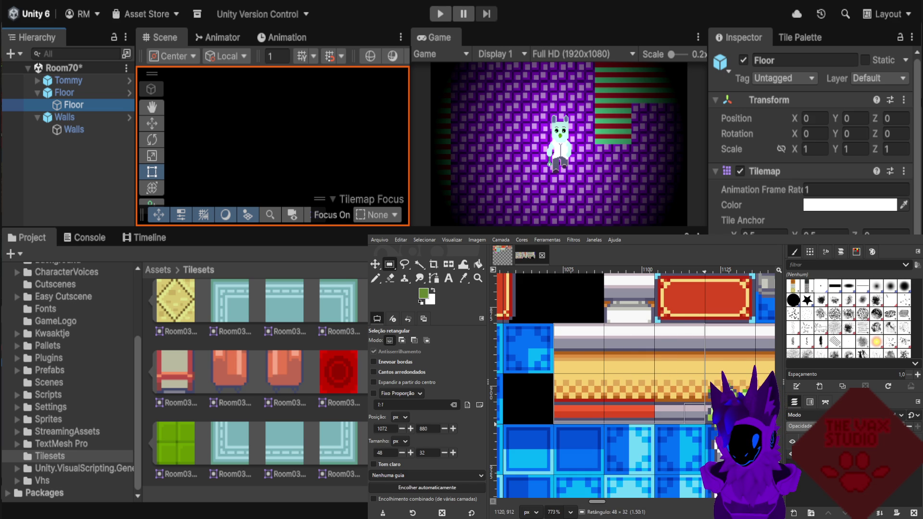
{"action": "scroll", "coordinate": [710, 413], "scroll_direction": "down", "scroll_amount": 2}
{"action": "scroll", "coordinate": [764, 394], "scroll_direction": "down", "scroll_amount": 1}
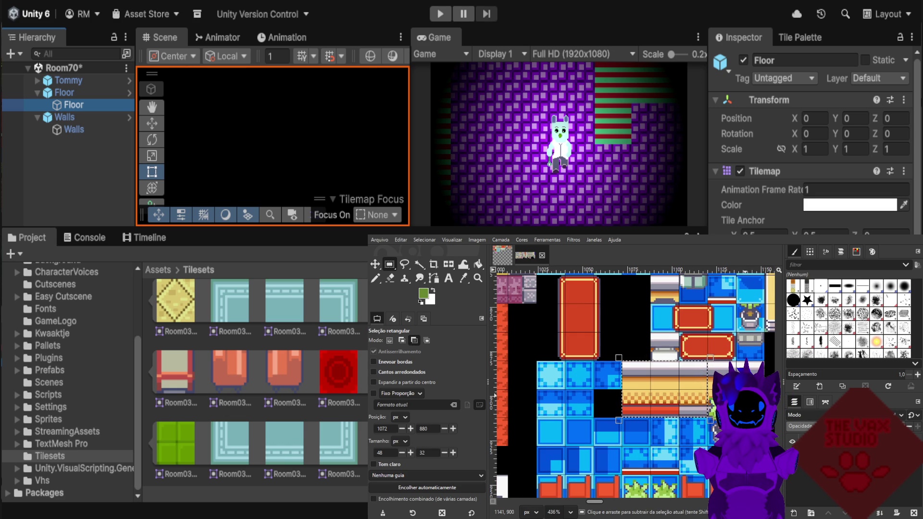
{"action": "key", "text": "ctrl+c"}
{"action": "left_click", "coordinate": [685, 442]}
{"action": "left_click", "coordinate": [502, 255]}
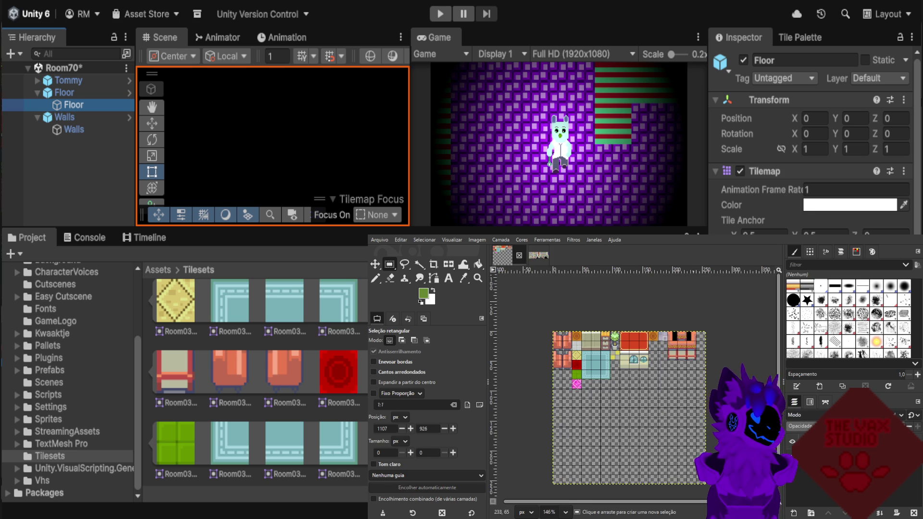
Paste the counter strip into the Room03Tilesets sheet and move it into place.
{"action": "scroll", "coordinate": [689, 361], "scroll_direction": "up", "scroll_amount": 1}
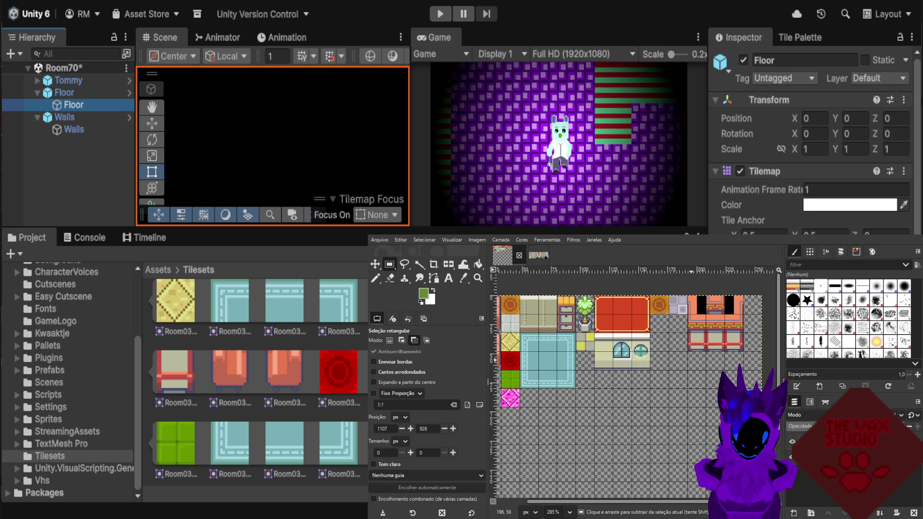
{"action": "key", "text": "ctrl+v"}
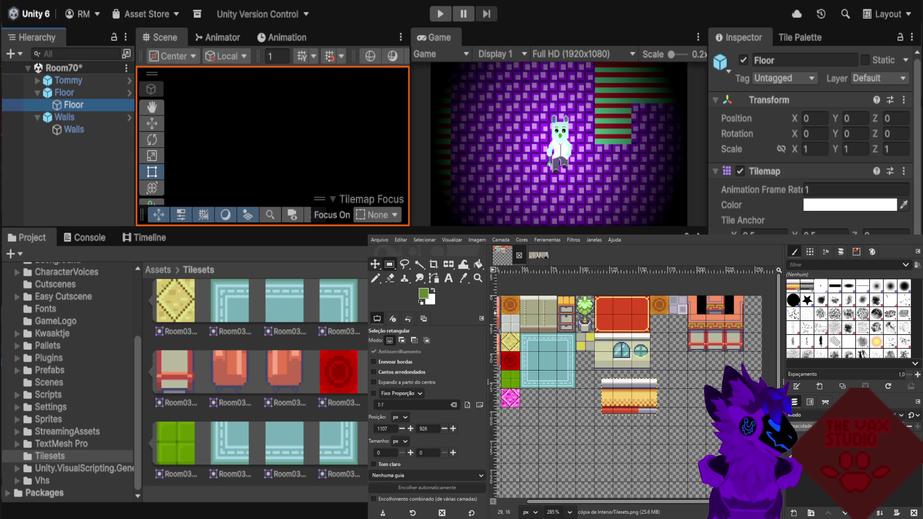
{"action": "left_click", "coordinate": [374, 264]}
{"action": "scroll", "coordinate": [615, 396], "scroll_direction": "up", "scroll_amount": 1}
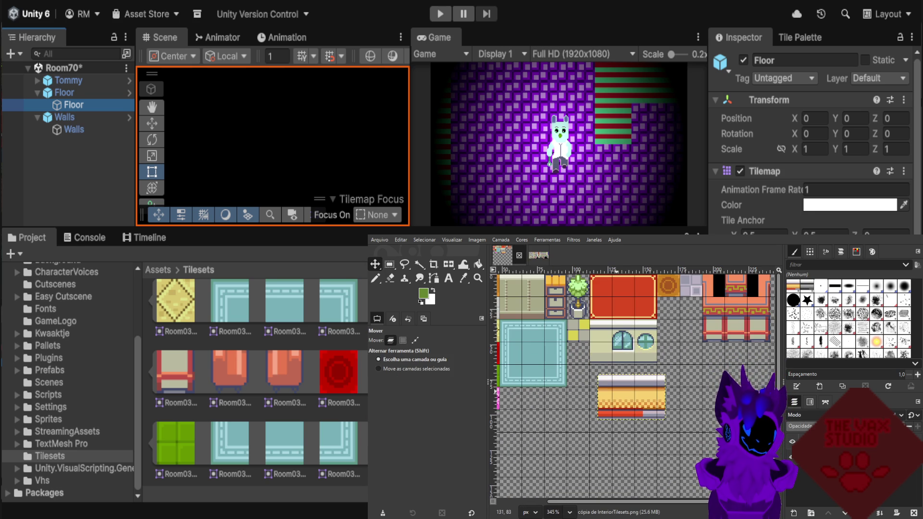
{"action": "left_click_drag", "start_coordinate": [622, 399], "coordinate": [623, 387]}
{"action": "left_click", "coordinate": [414, 340]}
Check the placed tiles and make the Room03Tilesets.png layer active.
{"action": "scroll", "coordinate": [624, 371], "scroll_direction": "up", "scroll_amount": 1}
{"action": "scroll", "coordinate": [639, 373], "scroll_direction": "down", "scroll_amount": 4}
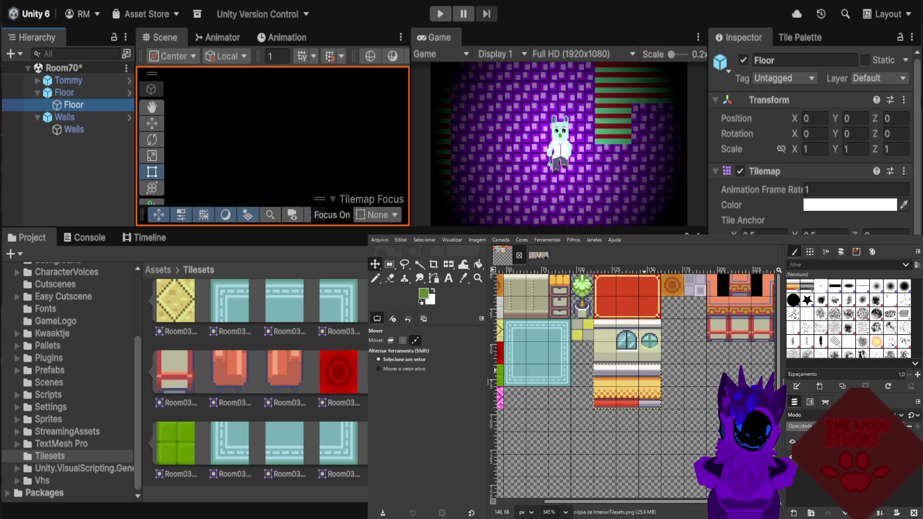
{"action": "scroll", "coordinate": [668, 369], "scroll_direction": "up", "scroll_amount": 4}
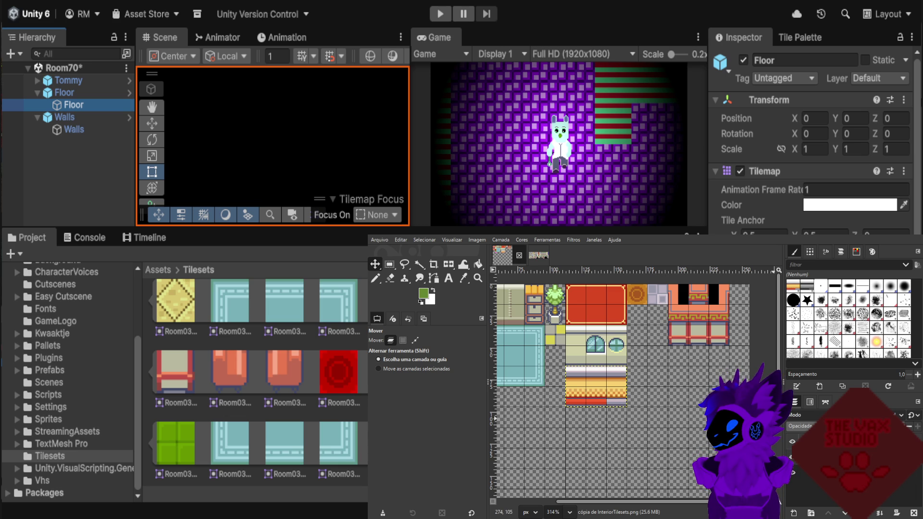
{"action": "left_click", "coordinate": [683, 330]}
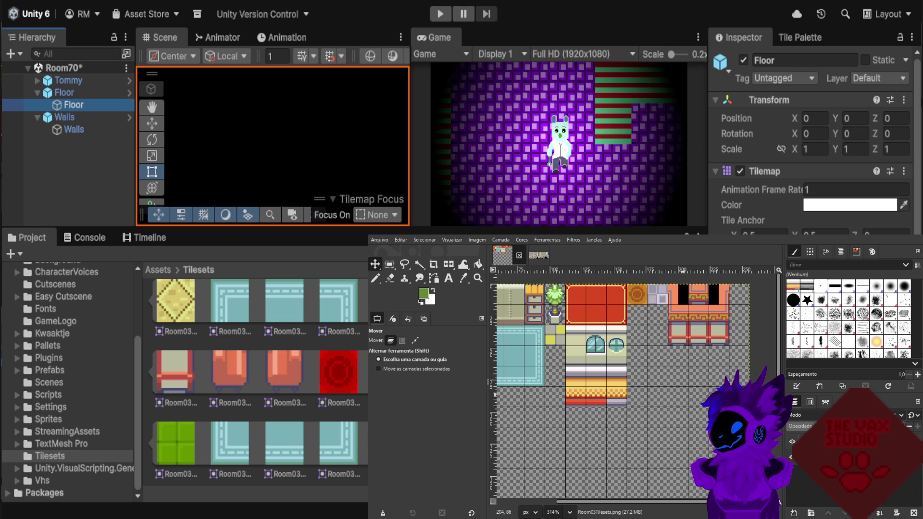
Set the Move tool back to layer mode.
{"action": "left_click", "coordinate": [415, 340]}
{"action": "scroll", "coordinate": [619, 400], "scroll_direction": "down", "scroll_amount": 3}
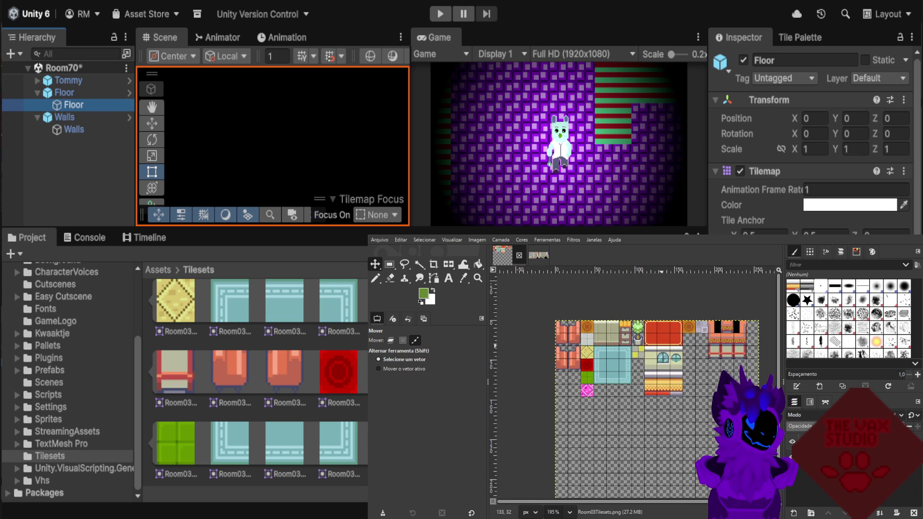
{"action": "scroll", "coordinate": [698, 330], "scroll_direction": "up", "scroll_amount": 2}
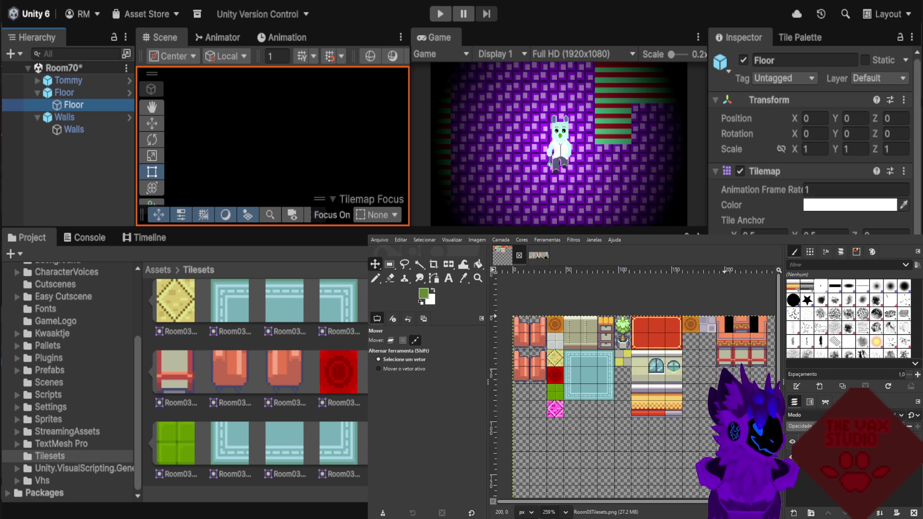
{"action": "scroll", "coordinate": [523, 377], "scroll_direction": "up", "scroll_amount": 1}
{"action": "left_click", "coordinate": [391, 340]}
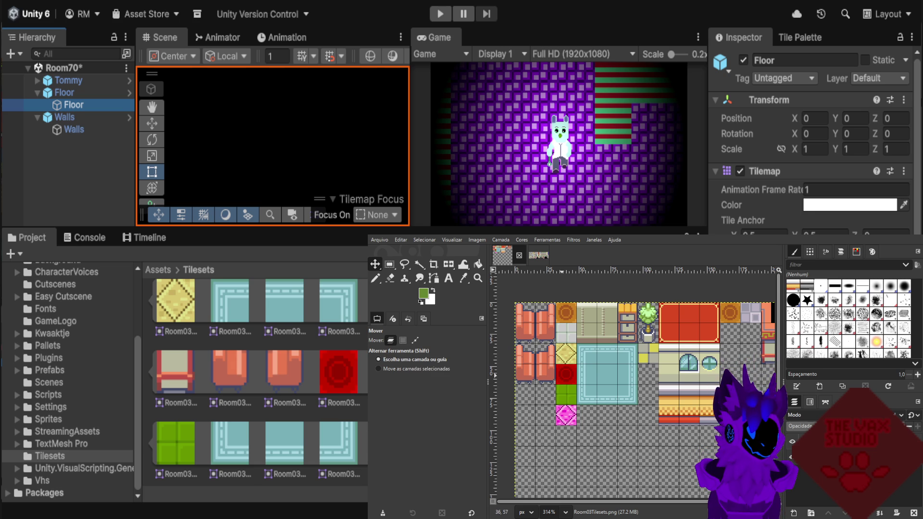
Zoom to 740% and rectangle-select the 16×16 yellow-and-grey tile block.
{"action": "scroll", "coordinate": [646, 351], "scroll_direction": "up", "scroll_amount": 1}
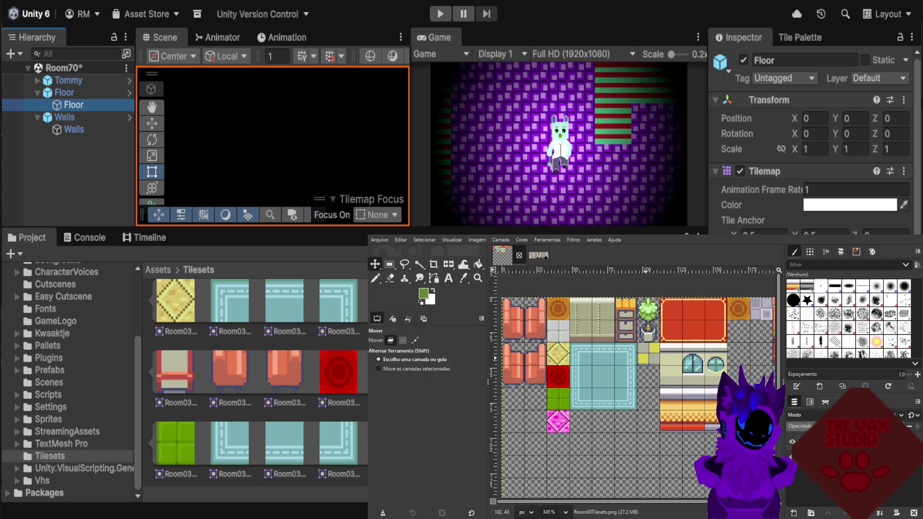
{"action": "left_click", "coordinate": [389, 263]}
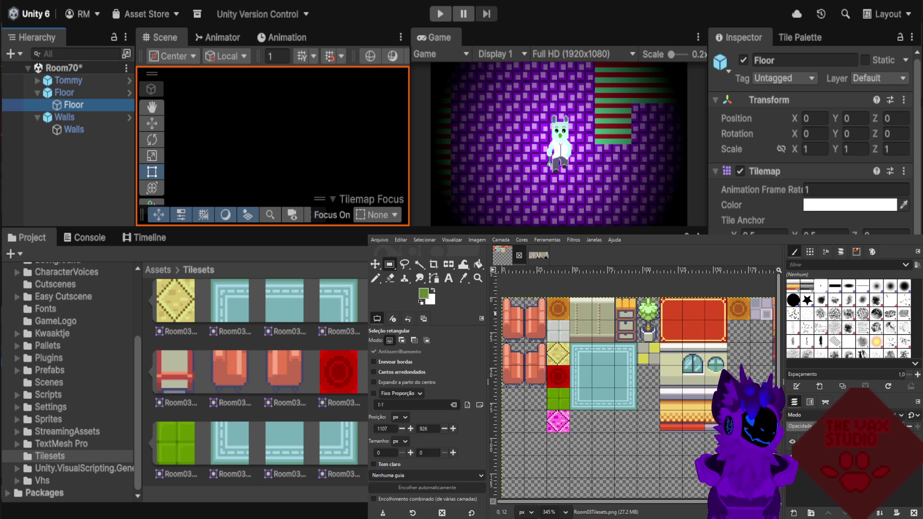
{"action": "key", "text": "ctrl"}
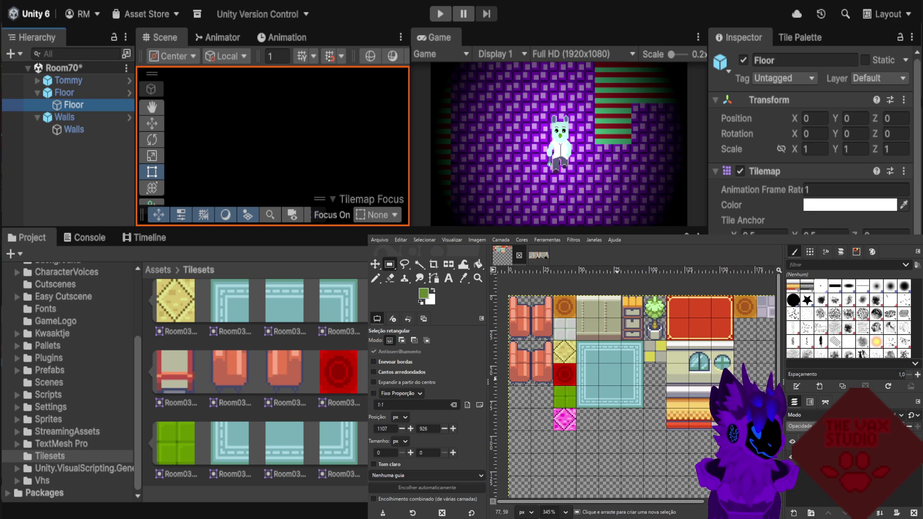
{"action": "scroll", "coordinate": [634, 392], "scroll_direction": "down", "scroll_amount": 1}
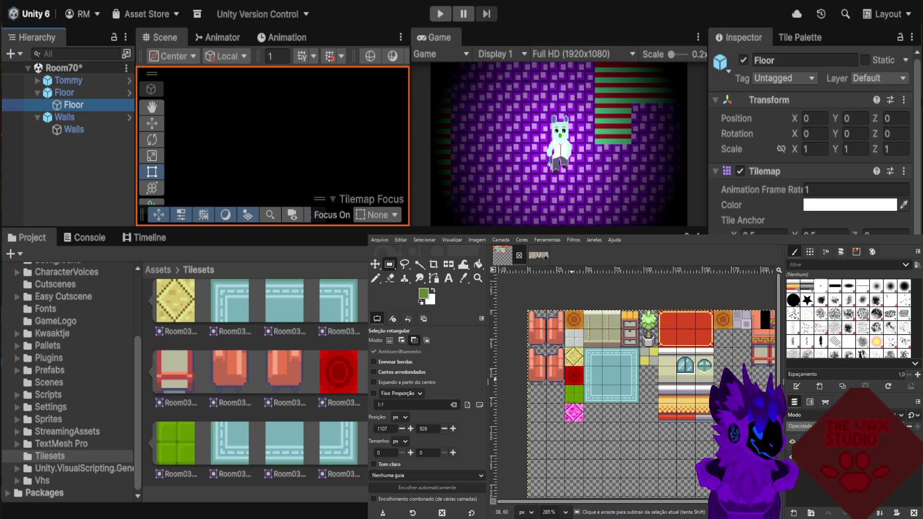
{"action": "scroll", "coordinate": [658, 356], "scroll_direction": "up", "scroll_amount": 3}
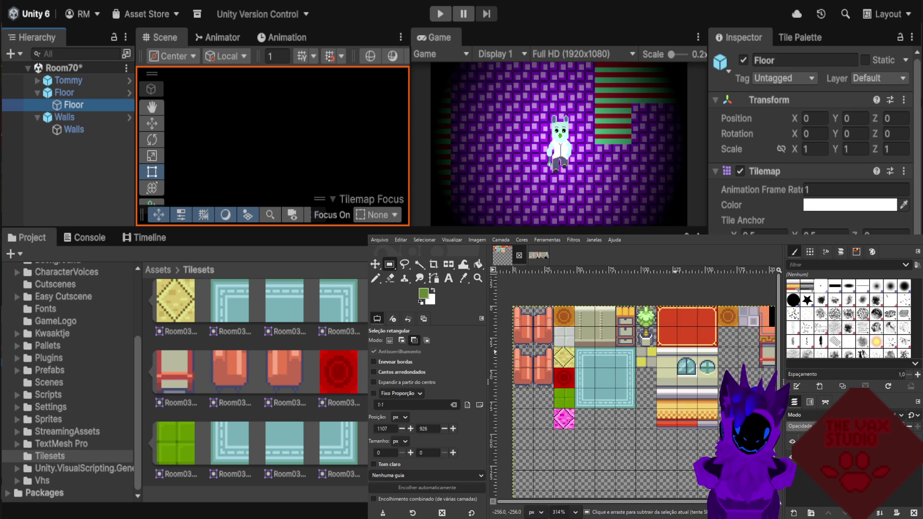
{"action": "scroll", "coordinate": [615, 346], "scroll_direction": "up", "scroll_amount": 1}
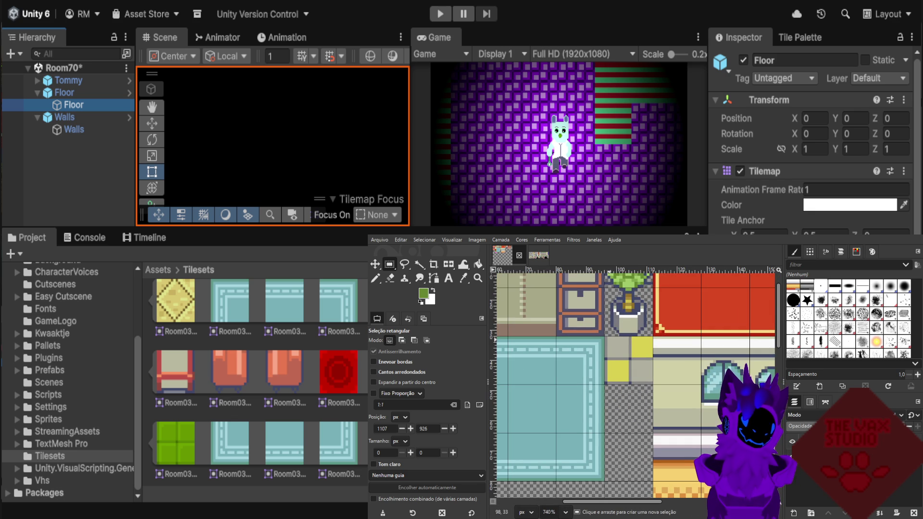
{"action": "left_click_drag", "start_coordinate": [605, 336], "coordinate": [652, 385]}
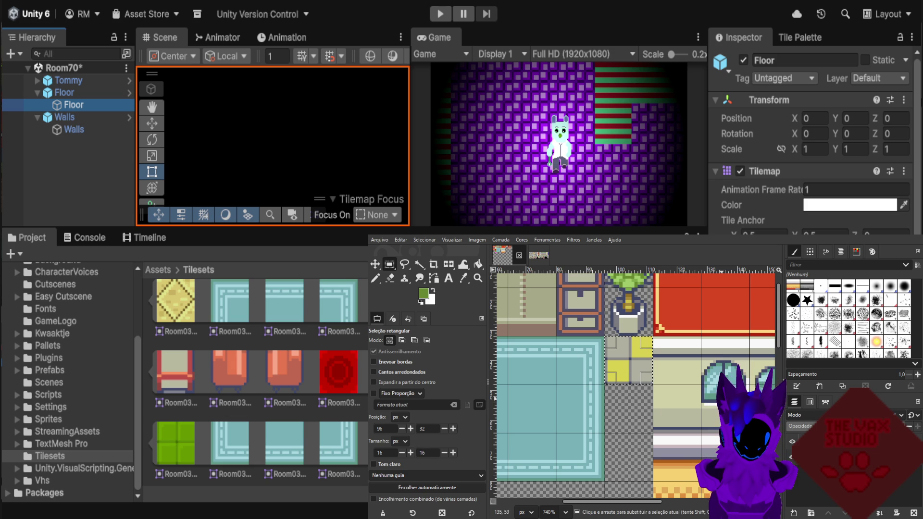
Copy the yellow-and-grey block and paste it one tile below the original.
{"action": "key", "text": "ctrl+c"}
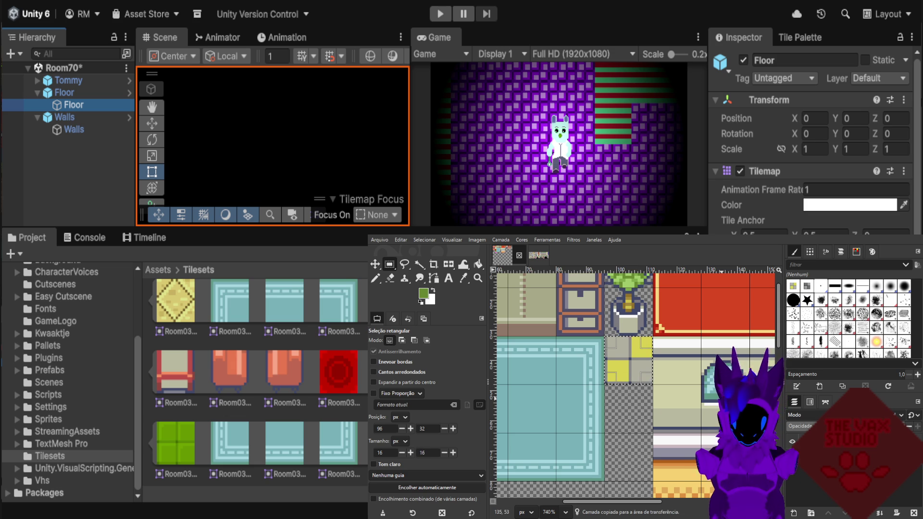
{"action": "left_click", "coordinate": [664, 432]}
{"action": "key", "text": "ctrl"}
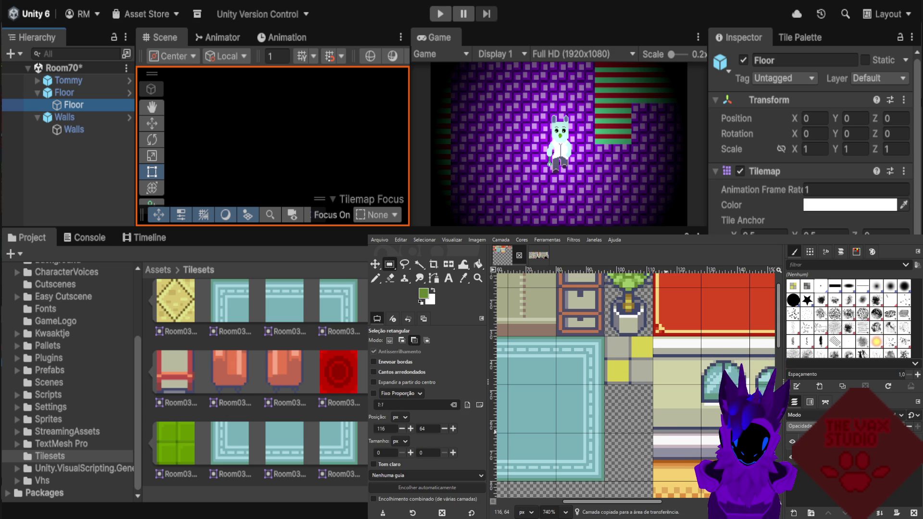
{"action": "key", "text": "ctrl+v"}
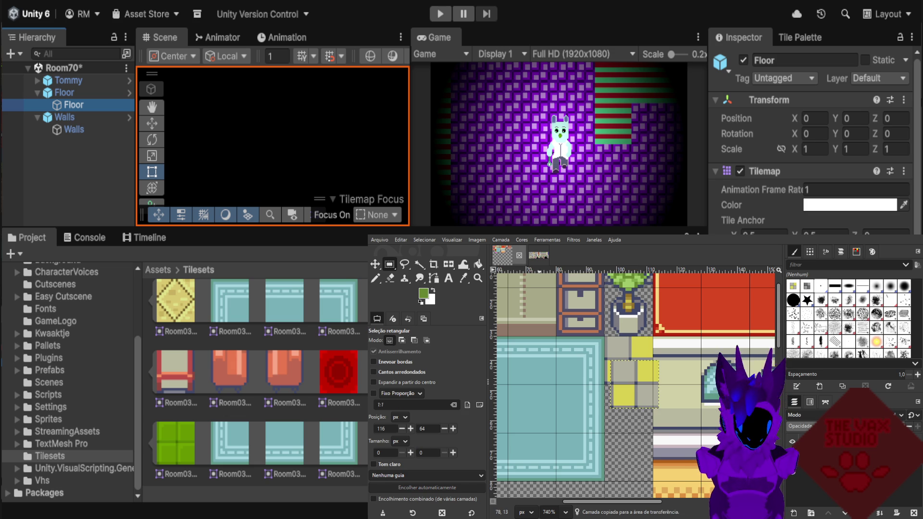
{"action": "key", "text": "m"}
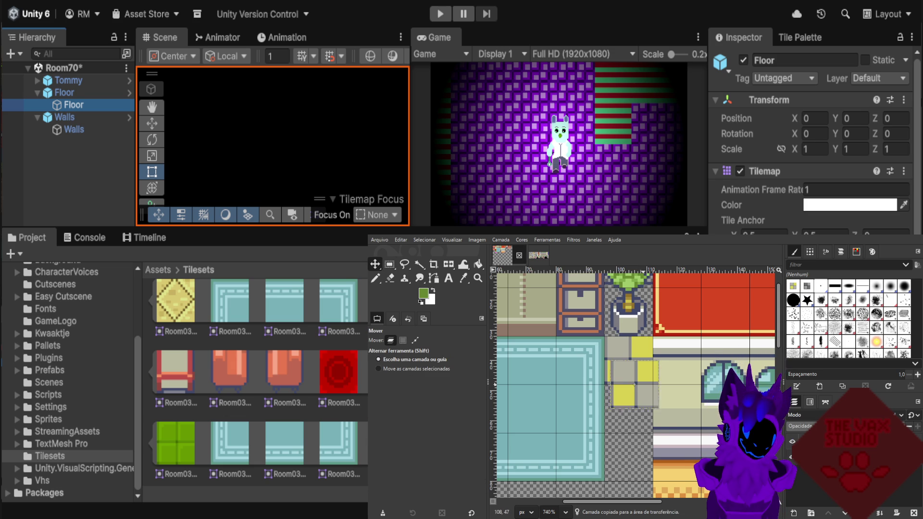
{"action": "left_click_drag", "start_coordinate": [631, 377], "coordinate": [629, 411]}
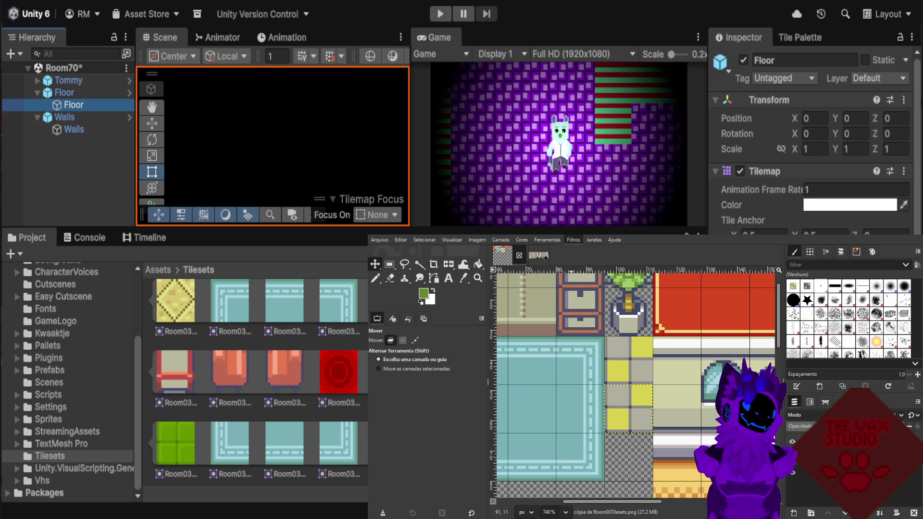
Reapply the colour filter to turn the pasted copy teal.
{"action": "key", "text": "ctrl+f"}
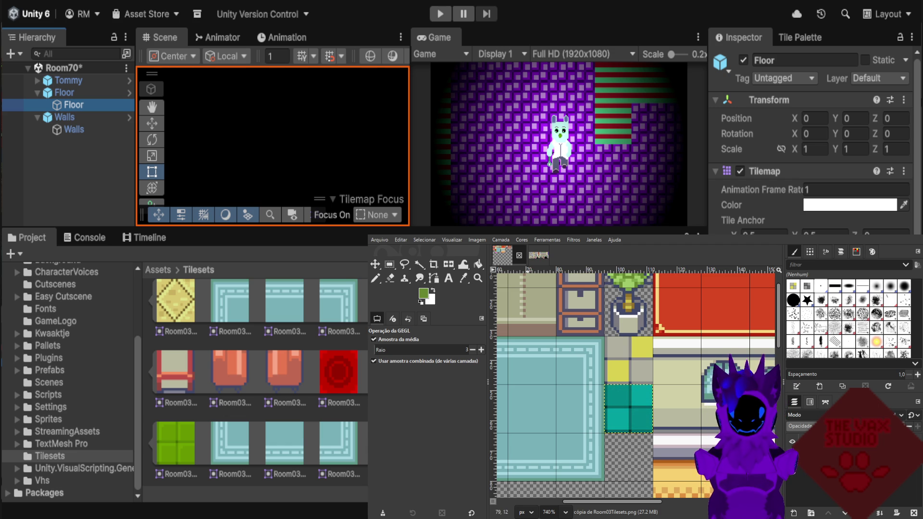
{"action": "key", "text": "ctrl+z"}
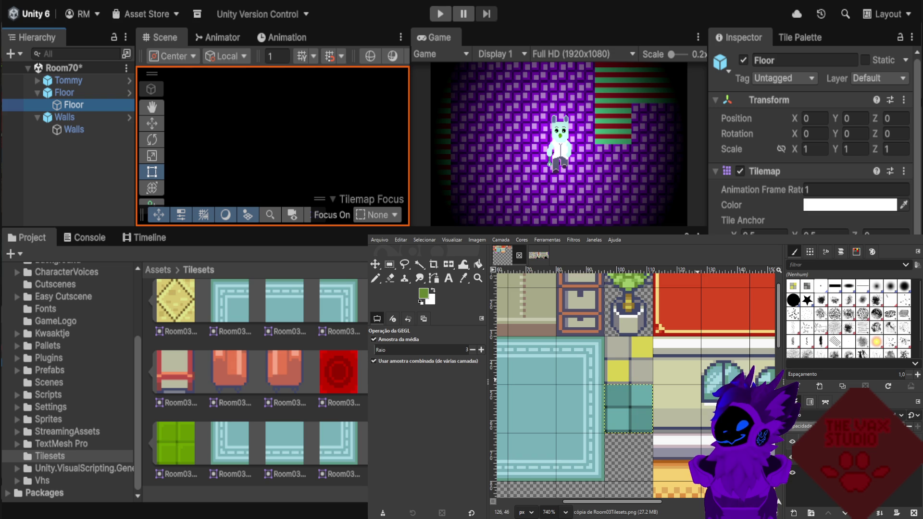
{"action": "key", "text": "ctrl+y"}
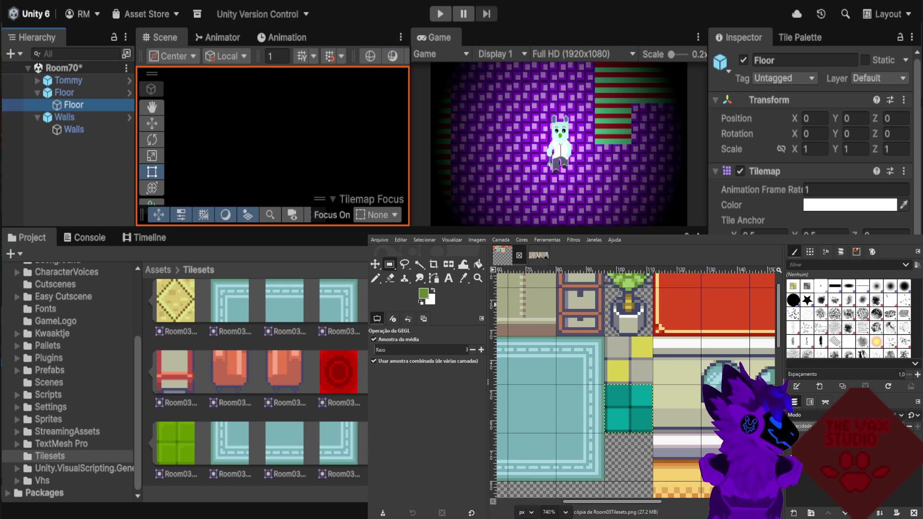
{"action": "key", "text": "r"}
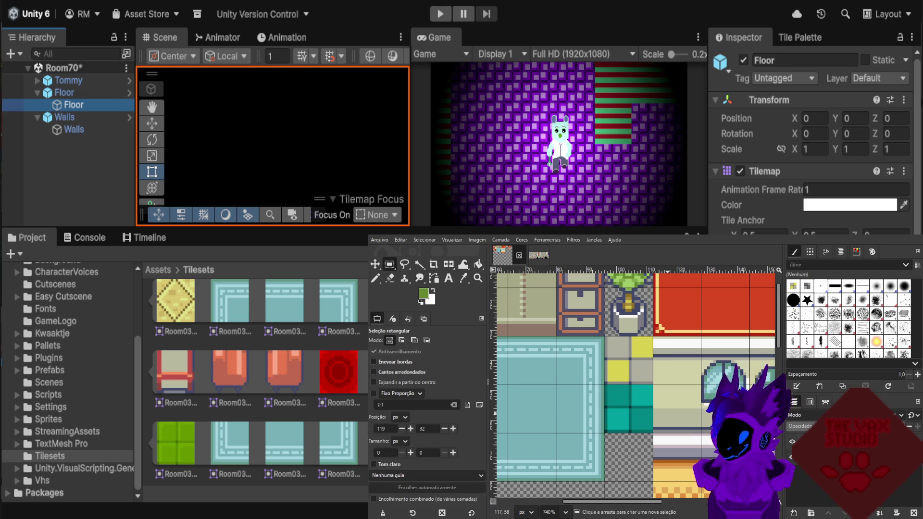
Copy a light-blue floor tile from the interior tileset.
{"action": "scroll", "coordinate": [634, 384], "scroll_direction": "down", "scroll_amount": 1}
{"action": "scroll", "coordinate": [634, 385], "scroll_direction": "down", "scroll_amount": 3}
{"action": "scroll", "coordinate": [652, 410], "scroll_direction": "up", "scroll_amount": 1}
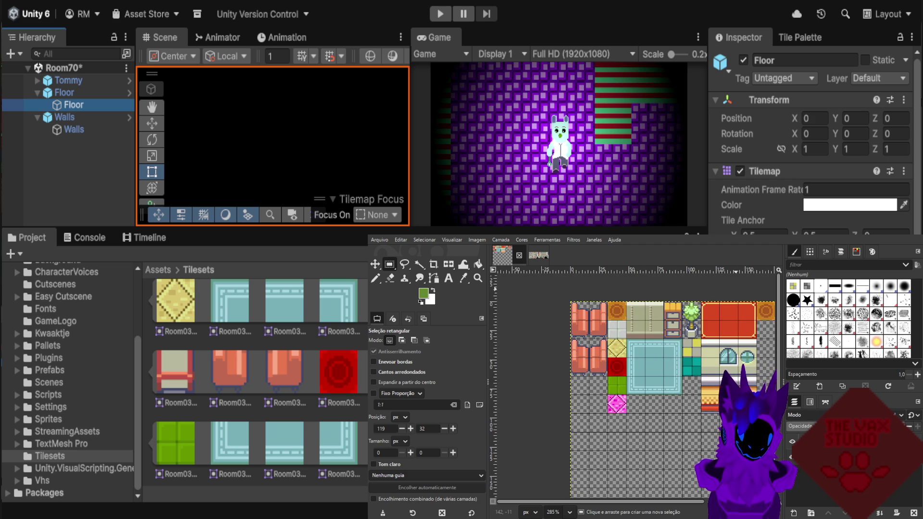
{"action": "scroll", "coordinate": [591, 377], "scroll_direction": "up", "scroll_amount": 2}
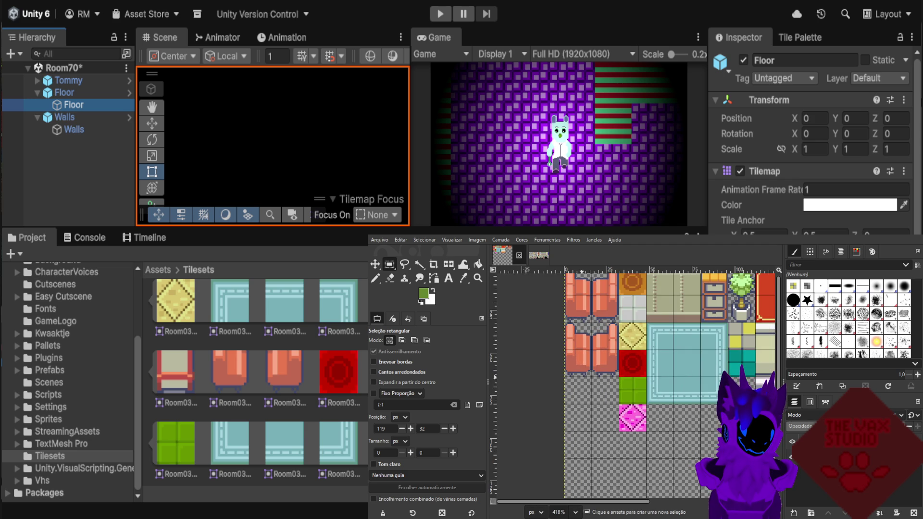
{"action": "scroll", "coordinate": [591, 377], "scroll_direction": "up", "scroll_amount": 1}
{"action": "scroll", "coordinate": [625, 389], "scroll_direction": "up", "scroll_amount": 1}
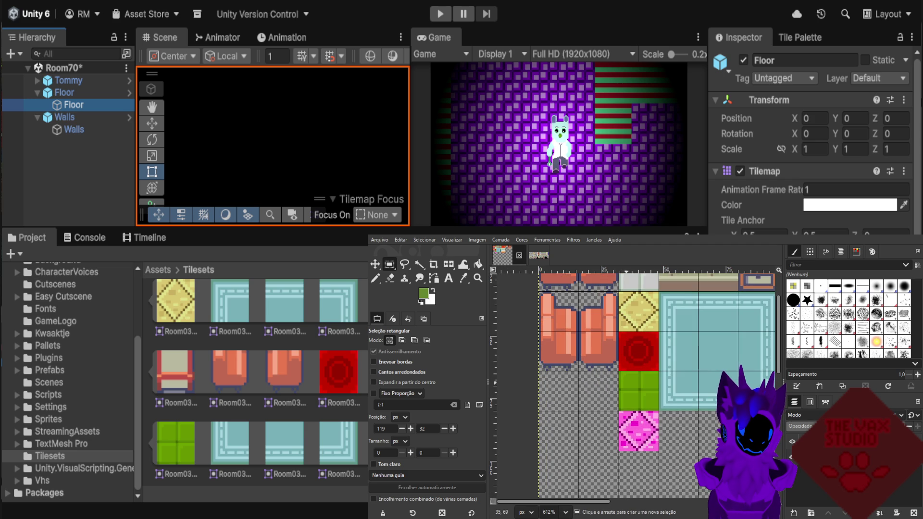
{"action": "scroll", "coordinate": [625, 385], "scroll_direction": "down", "scroll_amount": 1}
{"action": "scroll", "coordinate": [627, 338], "scroll_direction": "down", "scroll_amount": 3}
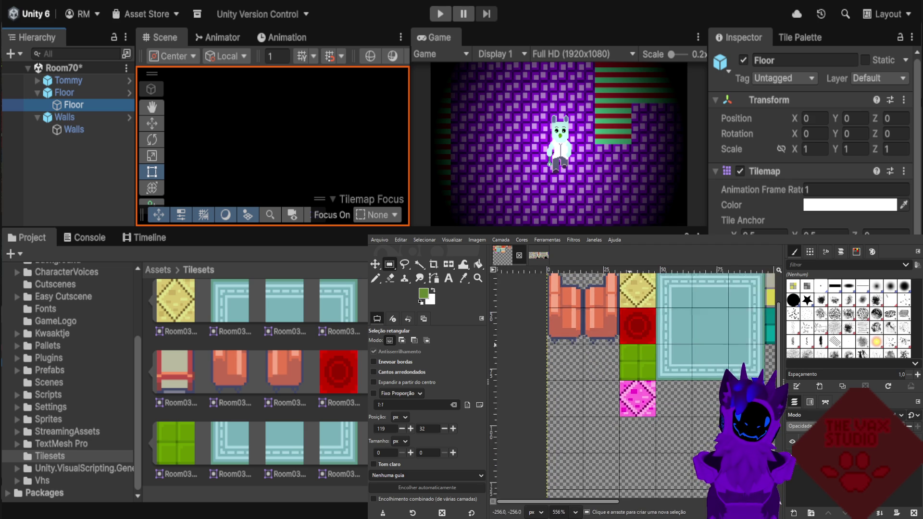
{"action": "scroll", "coordinate": [652, 360], "scroll_direction": "up", "scroll_amount": 1}
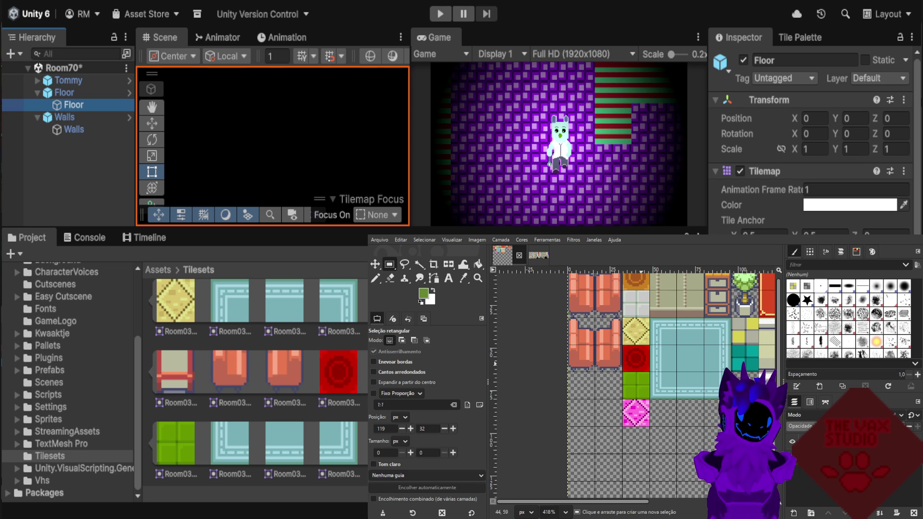
{"action": "scroll", "coordinate": [643, 370], "scroll_direction": "down", "scroll_amount": 5}
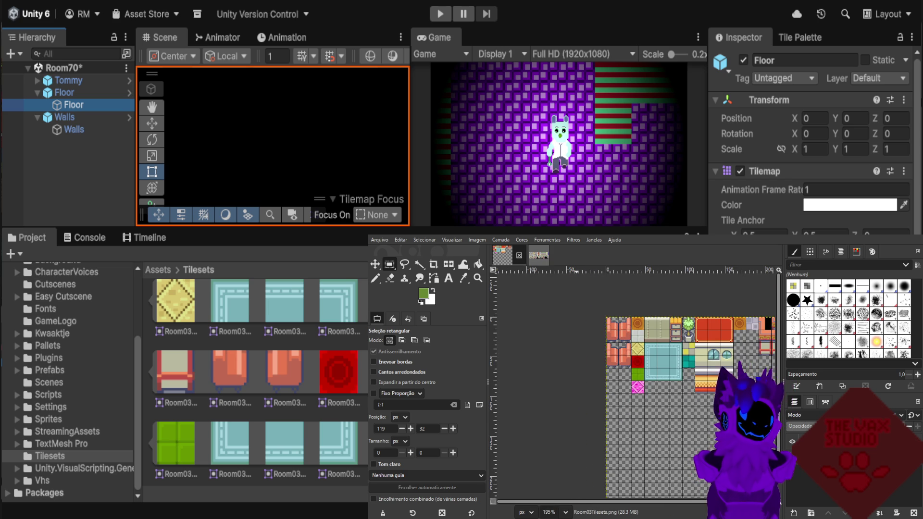
{"action": "left_click", "coordinate": [538, 255]}
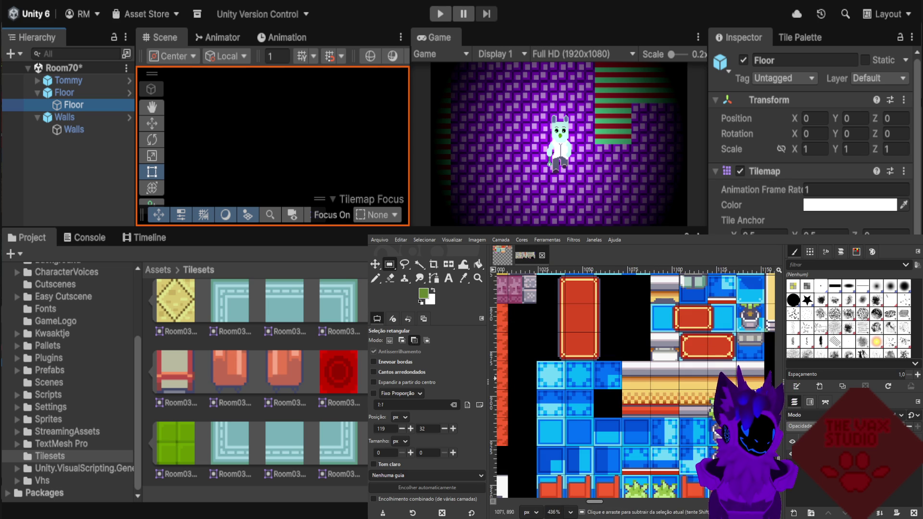
{"action": "scroll", "coordinate": [543, 384], "scroll_direction": "up", "scroll_amount": 3}
{"action": "left_click_drag", "start_coordinate": [543, 340], "coordinate": [616, 412]}
{"action": "key", "text": "ctrl"}
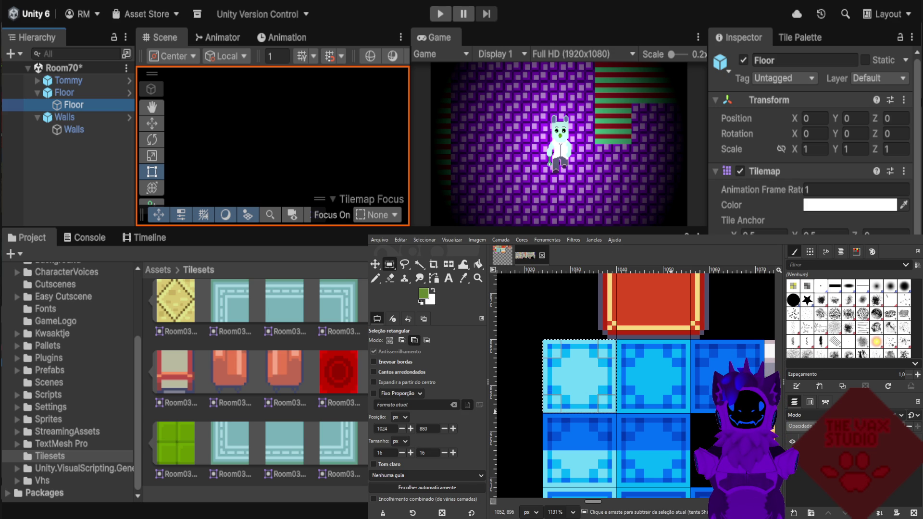
{"action": "key", "text": "ctrl+c"}
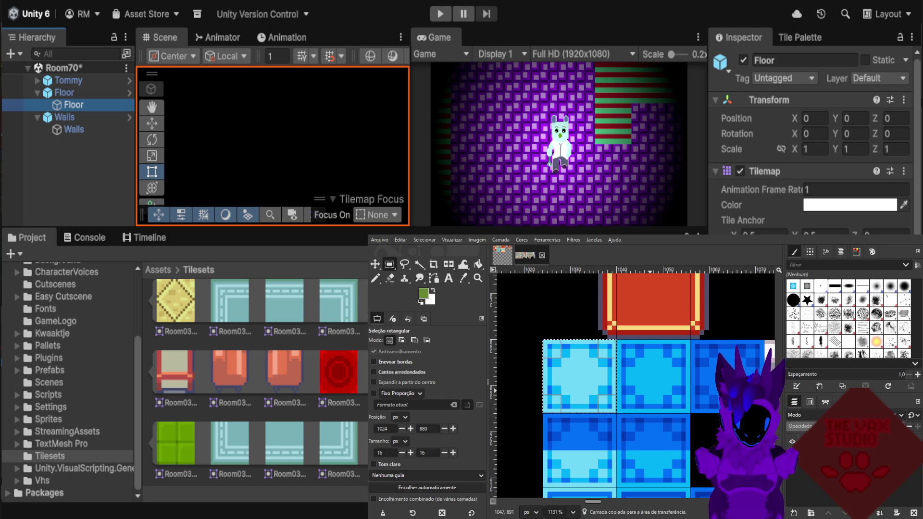
Paste the blue tile into the empty cell below the orange tiles on Room03Tilesets.
{"action": "left_click", "coordinate": [503, 255]}
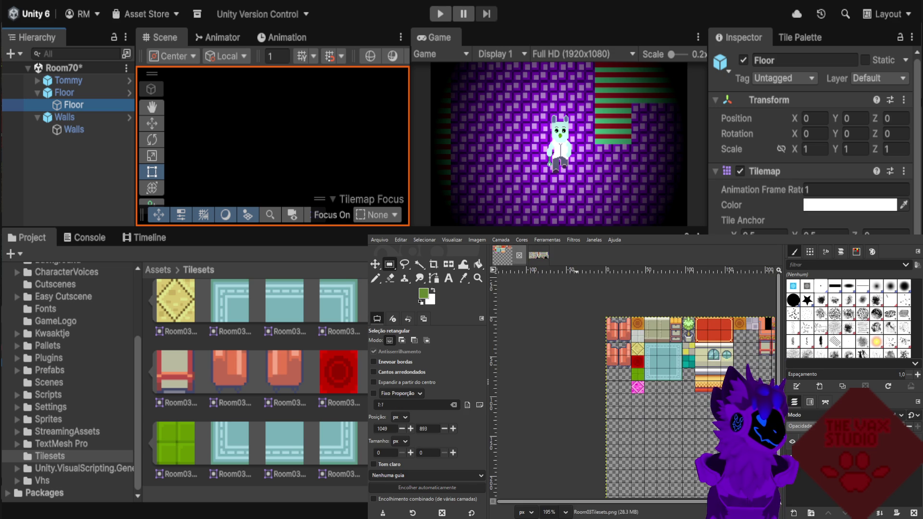
{"action": "scroll", "coordinate": [623, 342], "scroll_direction": "up", "scroll_amount": 5, "text": "ctrl"}
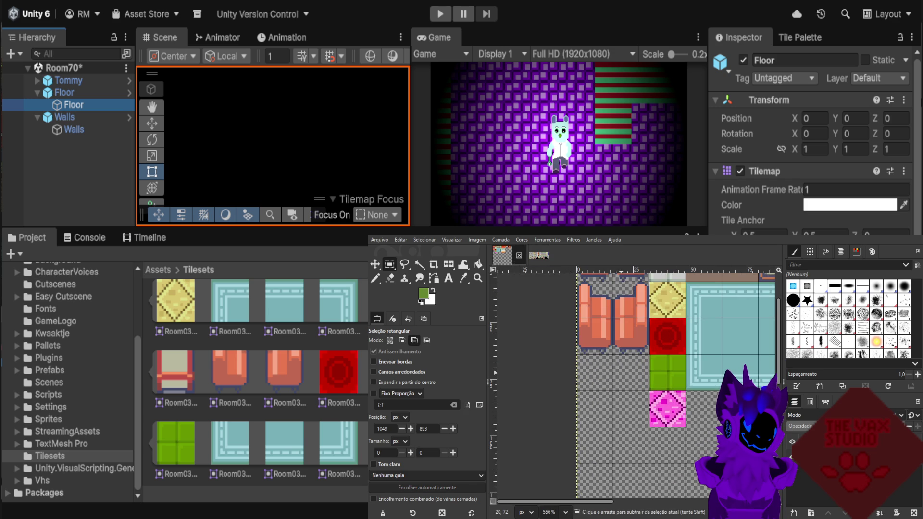
{"action": "key", "text": "ctrl+v"}
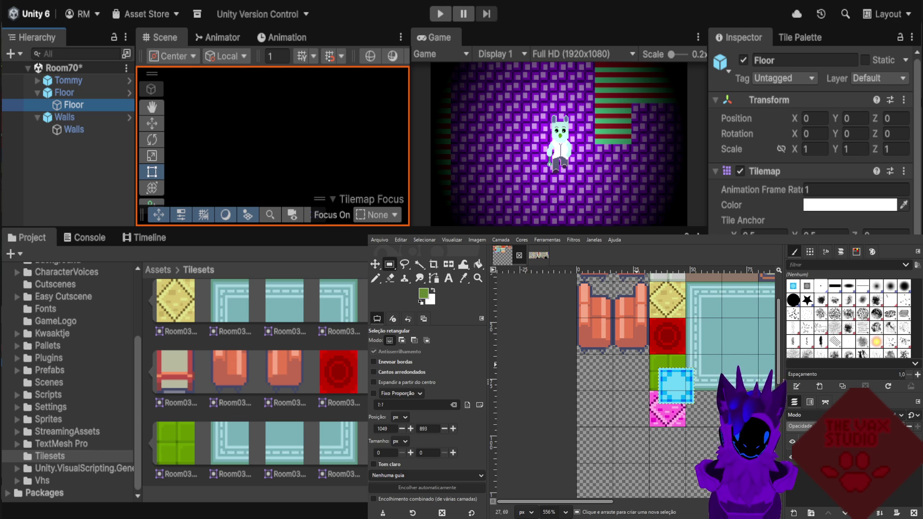
{"action": "key", "text": "m"}
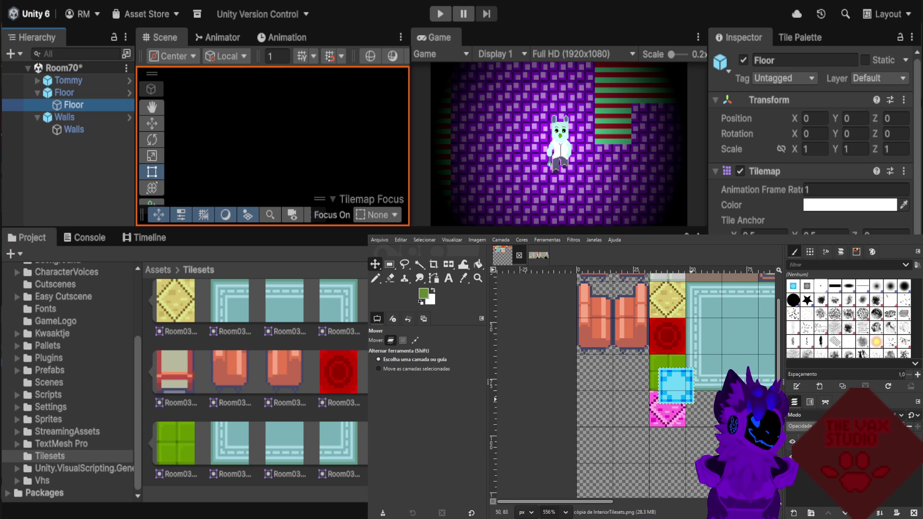
{"action": "left_click_drag", "start_coordinate": [675, 385], "coordinate": [594, 372]}
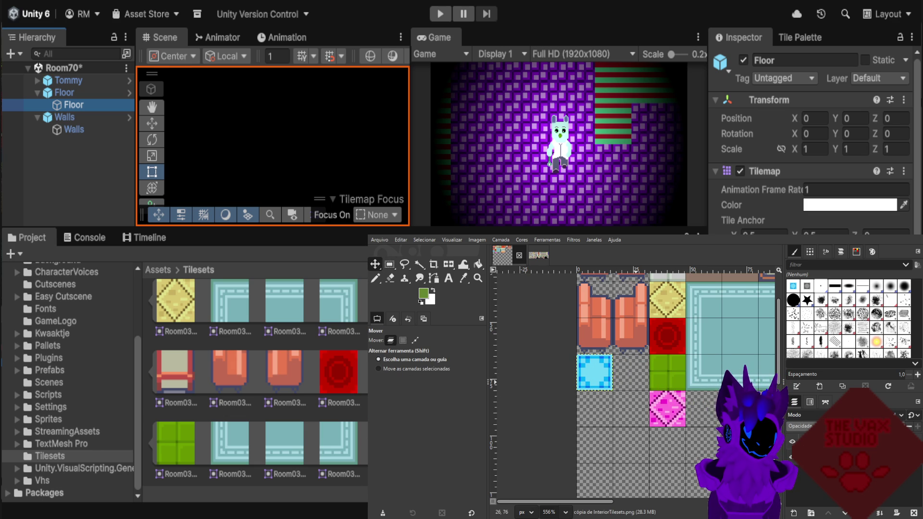
{"action": "scroll", "coordinate": [605, 384], "scroll_direction": "down", "scroll_amount": 2}
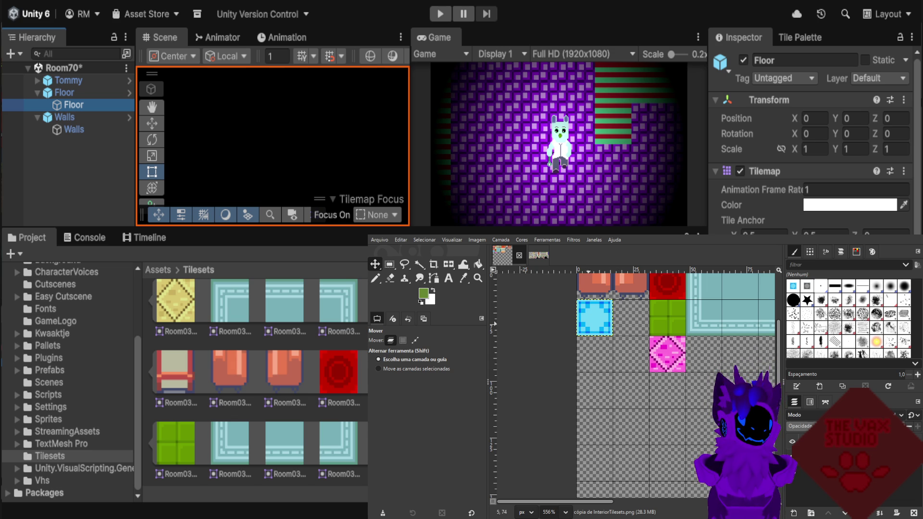
Copy the blue tile into the neighbouring empty cell.
{"action": "scroll", "coordinate": [590, 470], "scroll_direction": "down", "scroll_amount": 3}
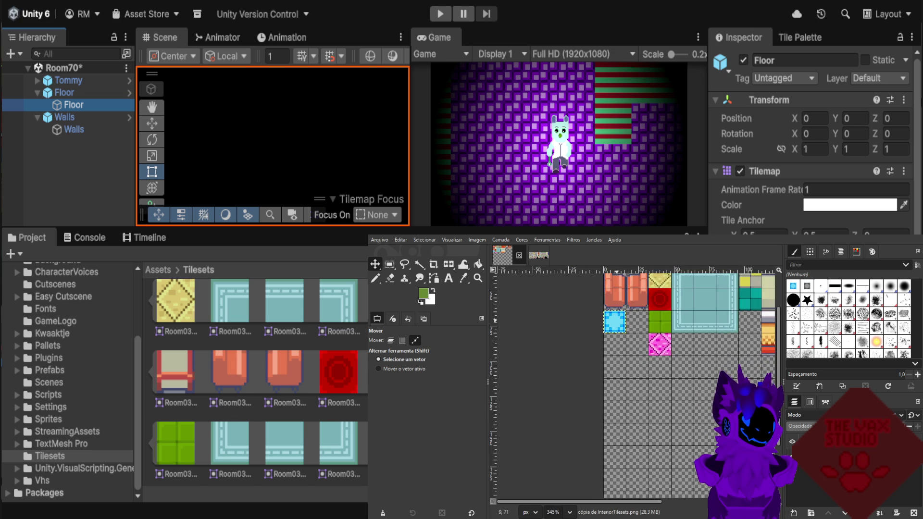
{"action": "scroll", "coordinate": [619, 322], "scroll_direction": "up", "scroll_amount": 2}
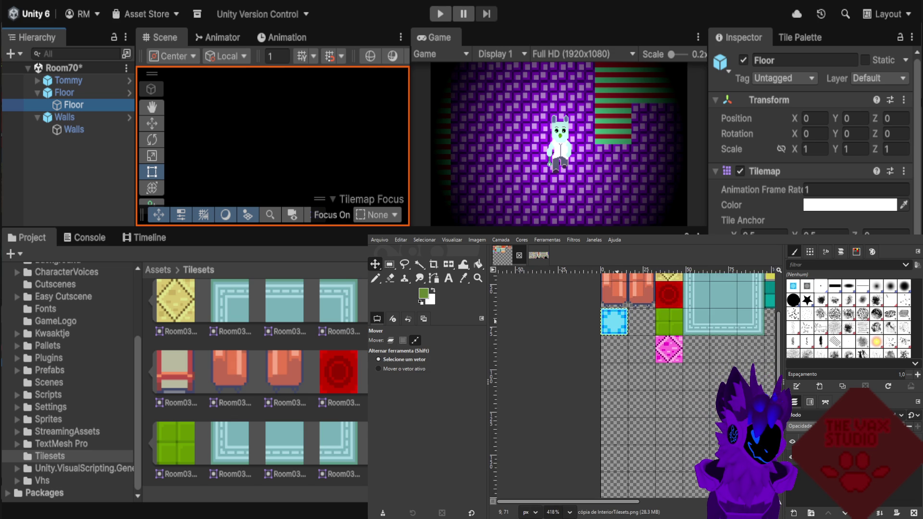
{"action": "key", "text": "ctrl+c"}
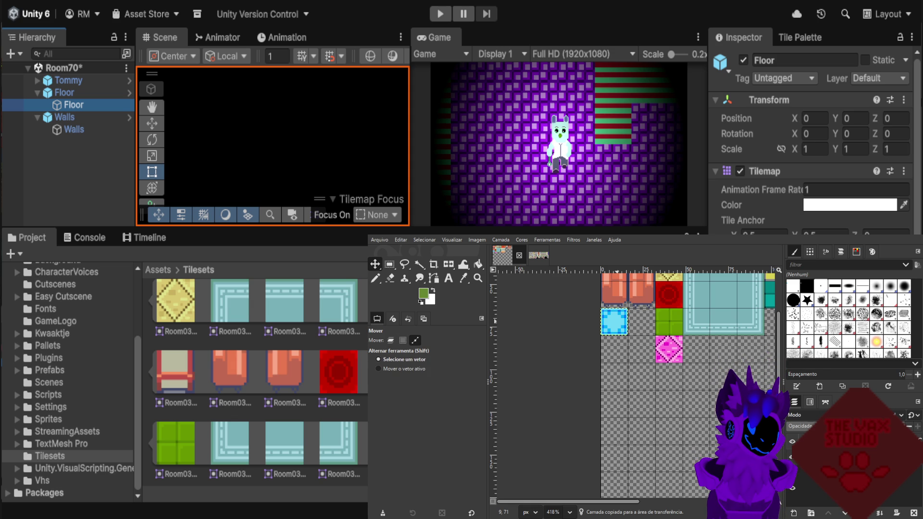
{"action": "left_click_drag", "start_coordinate": [609, 323], "coordinate": [641, 322]}
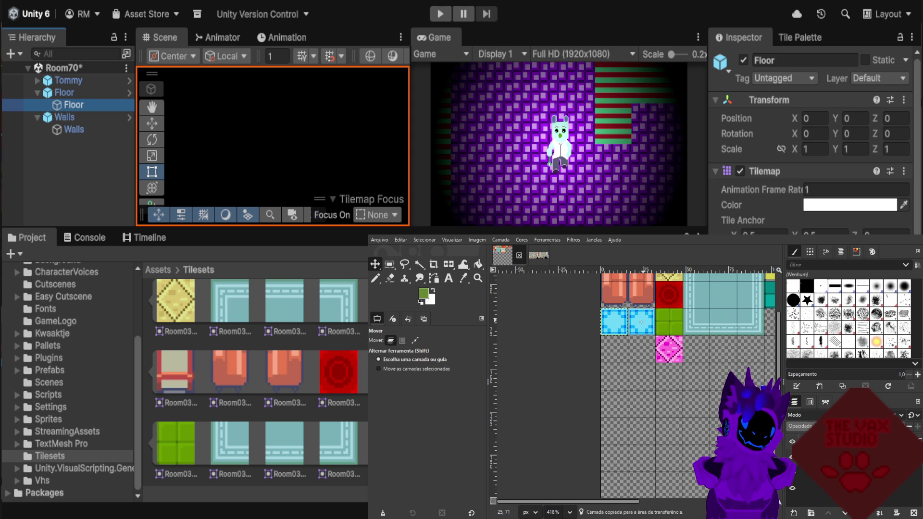
Recolour the copied tile a saturated red via Hue-Saturation.
{"action": "scroll", "coordinate": [641, 320], "scroll_direction": "up", "scroll_amount": 4, "text": "ctrl"}
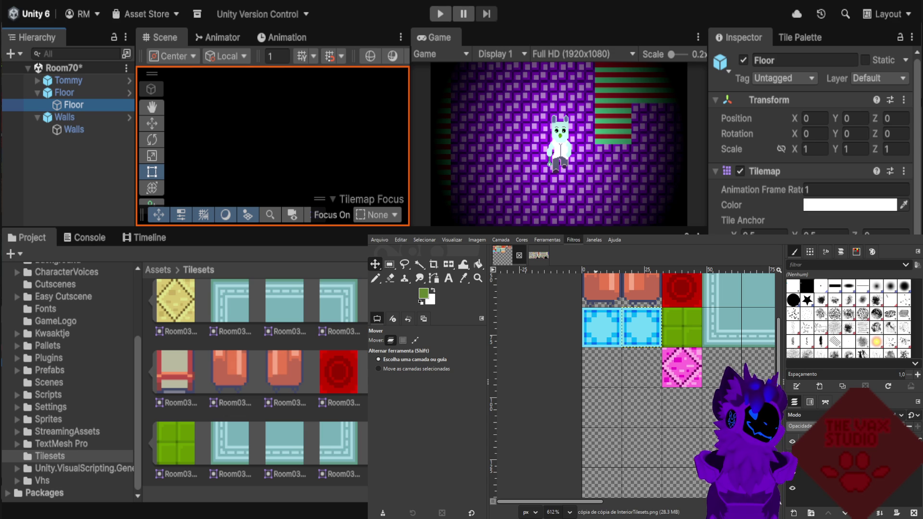
{"action": "key", "text": "ctrl+f"}
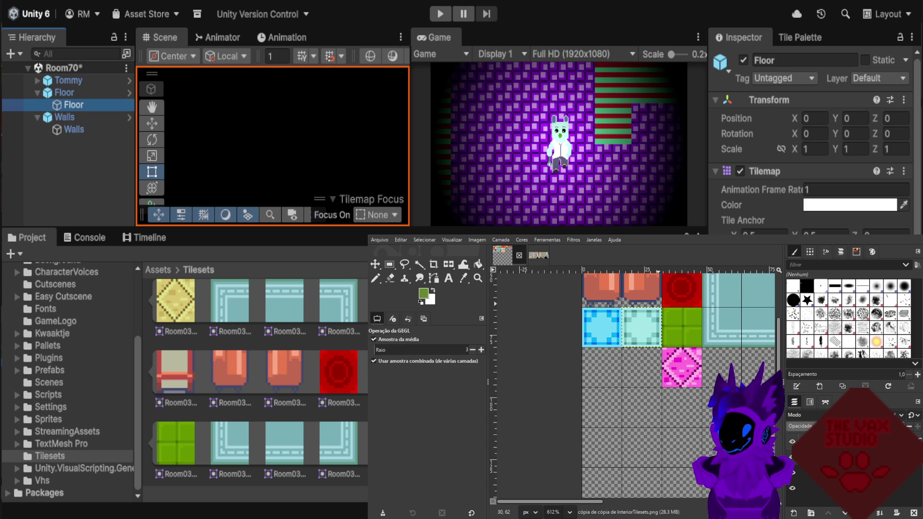
{"action": "key", "text": "ctrl+f"}
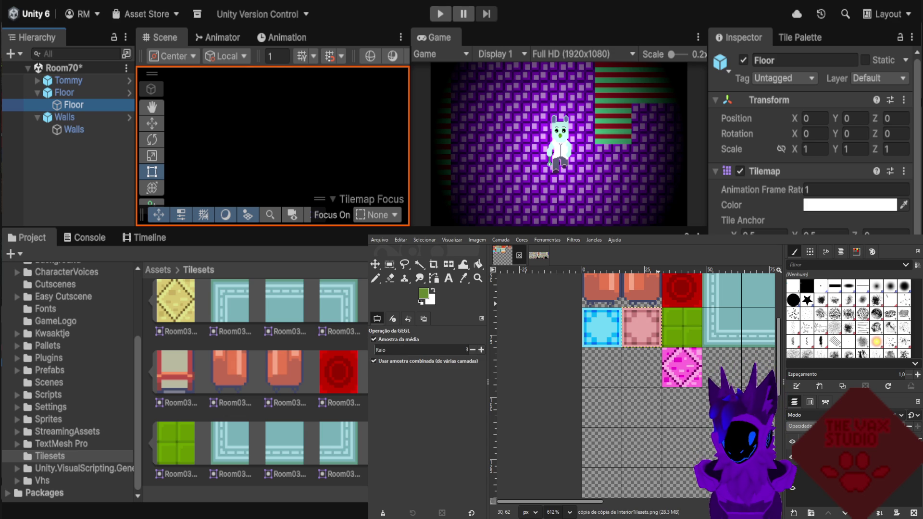
{"action": "key", "text": "ctrl+f"}
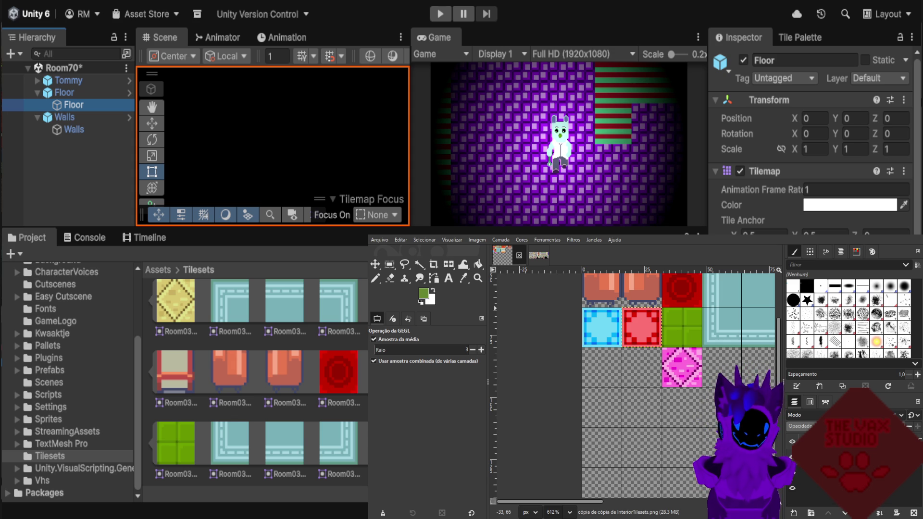
{"action": "left_click", "coordinate": [390, 264]}
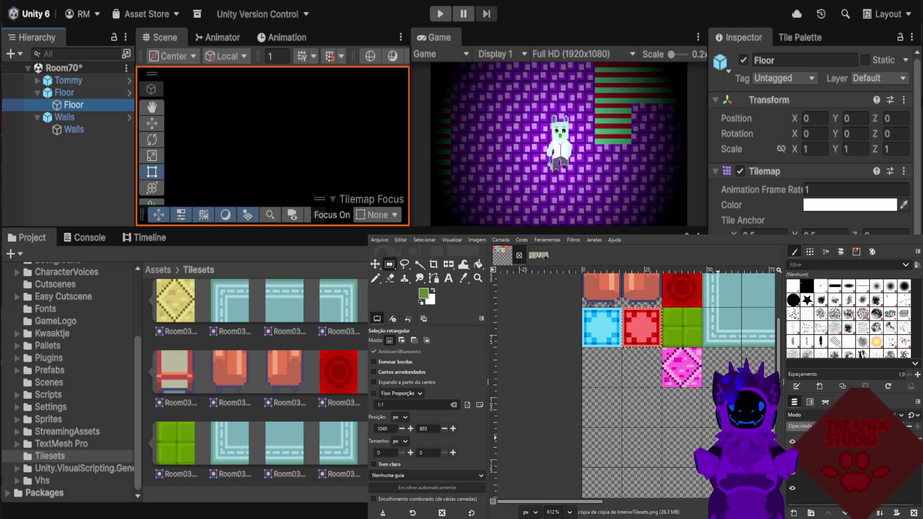
Select the 32x16 area holding the two tiles right of the red rug.
{"action": "scroll", "coordinate": [678, 384], "scroll_direction": "down", "scroll_amount": 3}
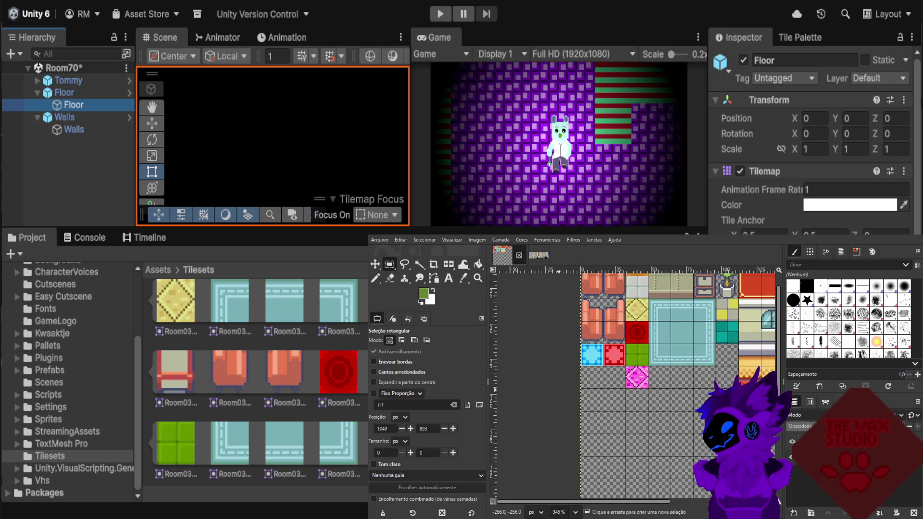
{"action": "scroll", "coordinate": [557, 399], "scroll_direction": "down", "scroll_amount": 1}
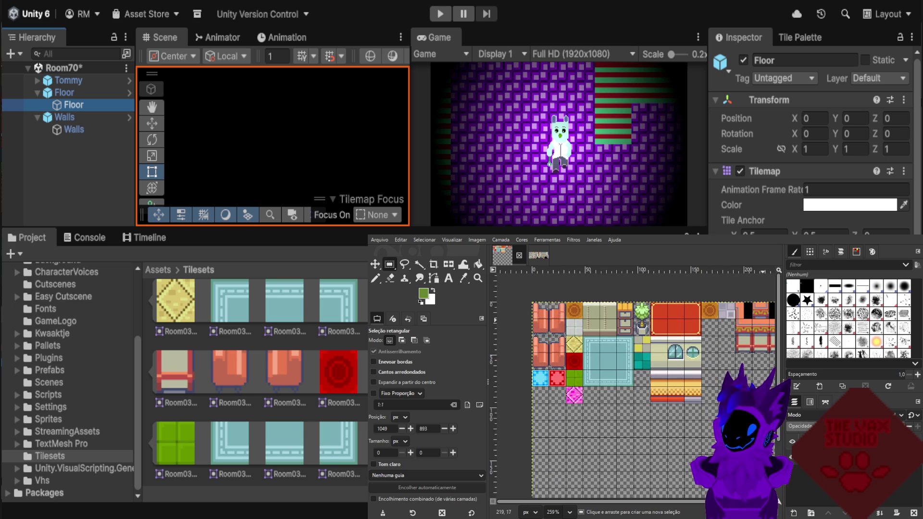
{"action": "scroll", "coordinate": [769, 321], "scroll_direction": "up", "scroll_amount": 1}
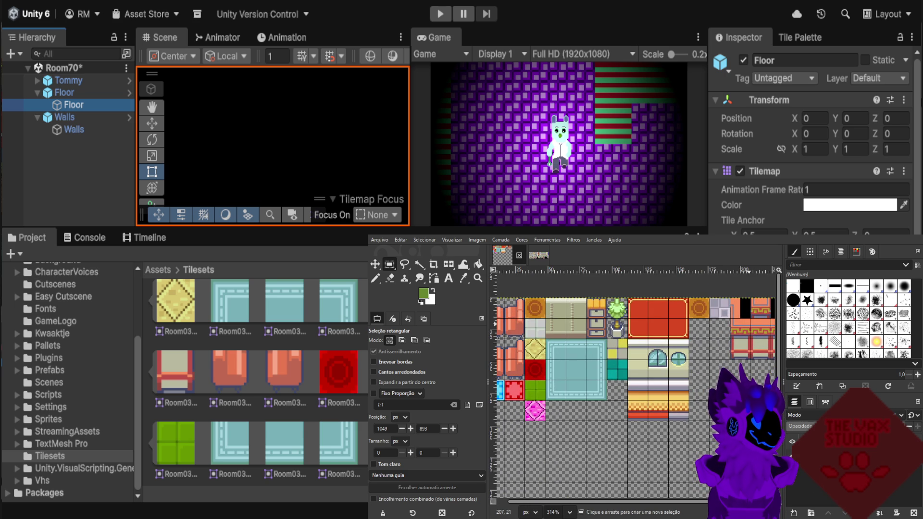
{"action": "scroll", "coordinate": [639, 302], "scroll_direction": "up", "scroll_amount": 3}
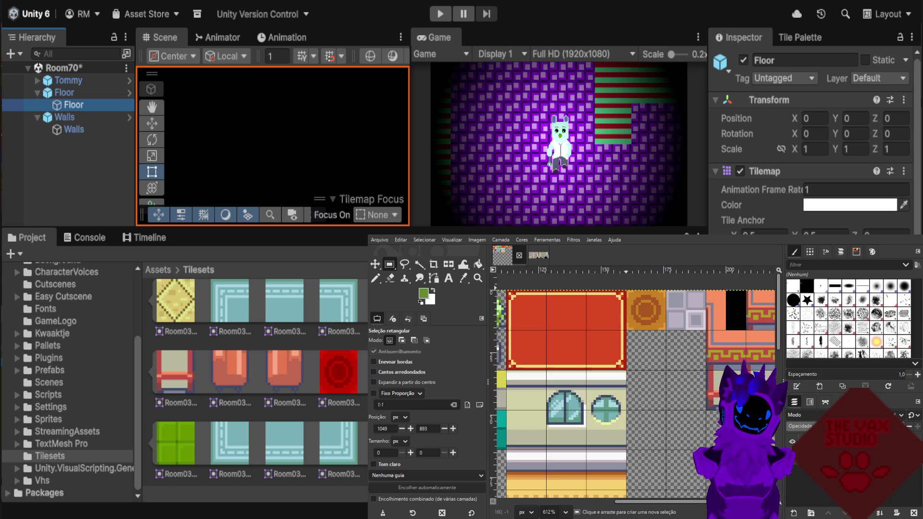
{"action": "left_click_drag", "start_coordinate": [629, 290], "coordinate": [709, 331]}
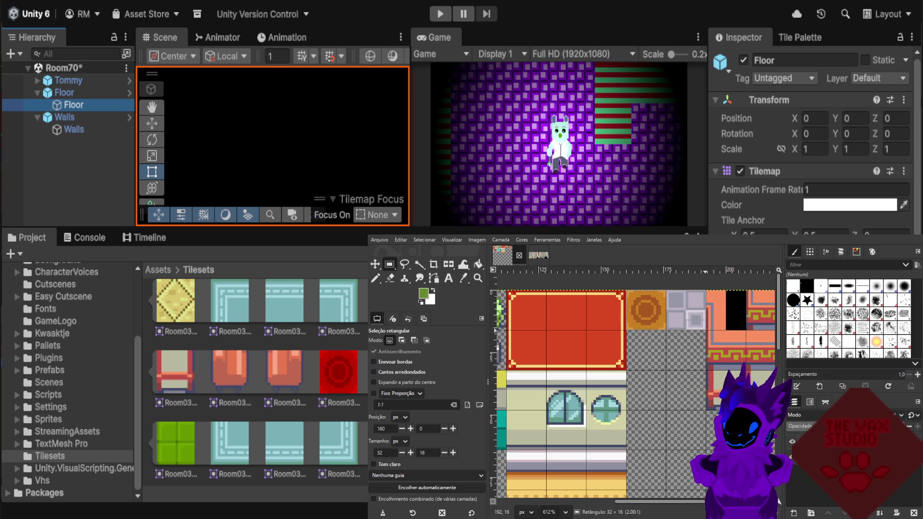
{"action": "left_click_drag", "start_coordinate": [705, 330], "coordinate": [705, 329]}
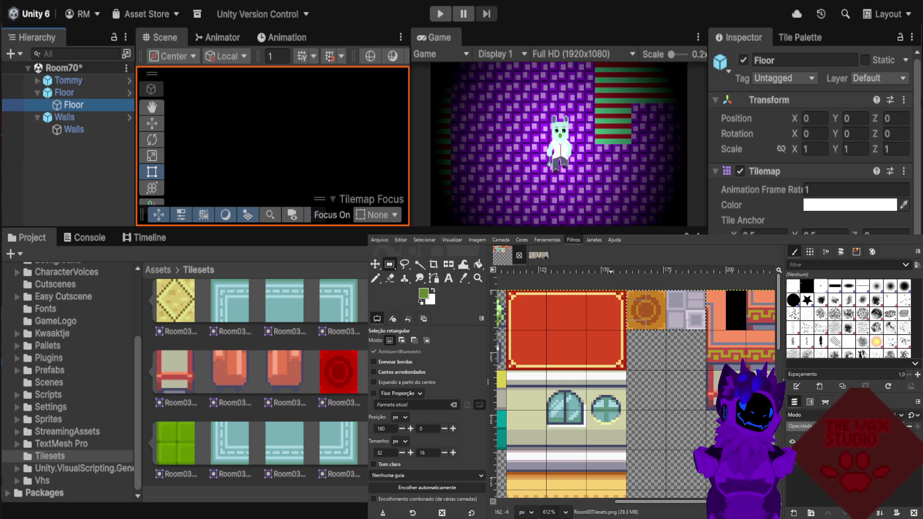
Recolour the orange disc and grey square tiles to purple and green with Hue-Saturation.
{"action": "key", "text": "ctrl+f"}
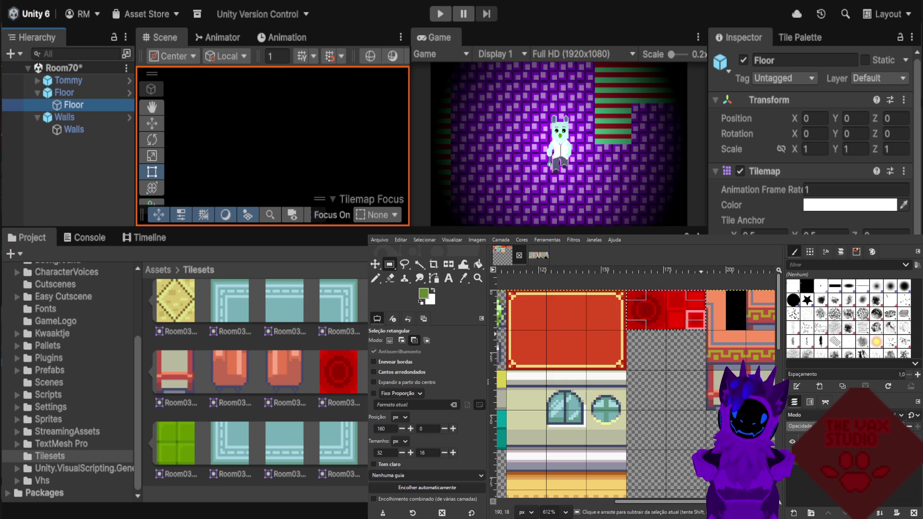
{"action": "key", "text": "ctrl+z"}
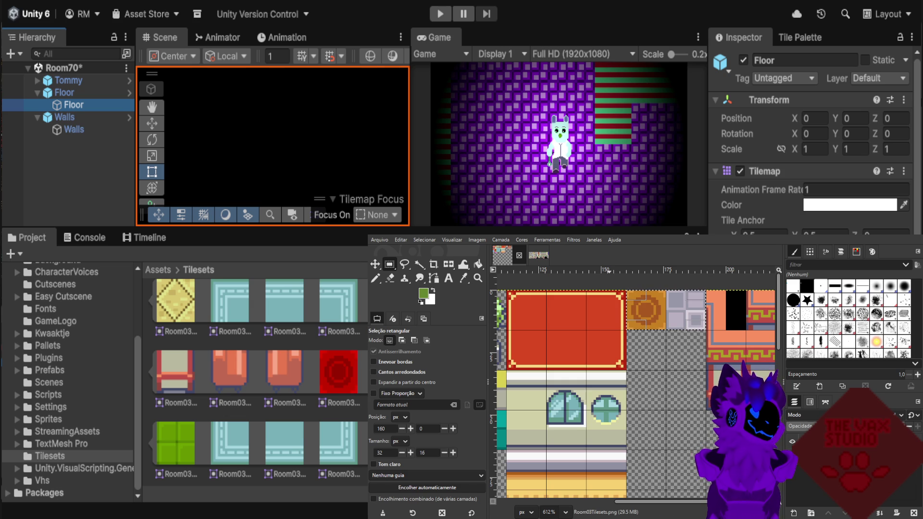
{"action": "key", "text": "ctrl+shift+f"}
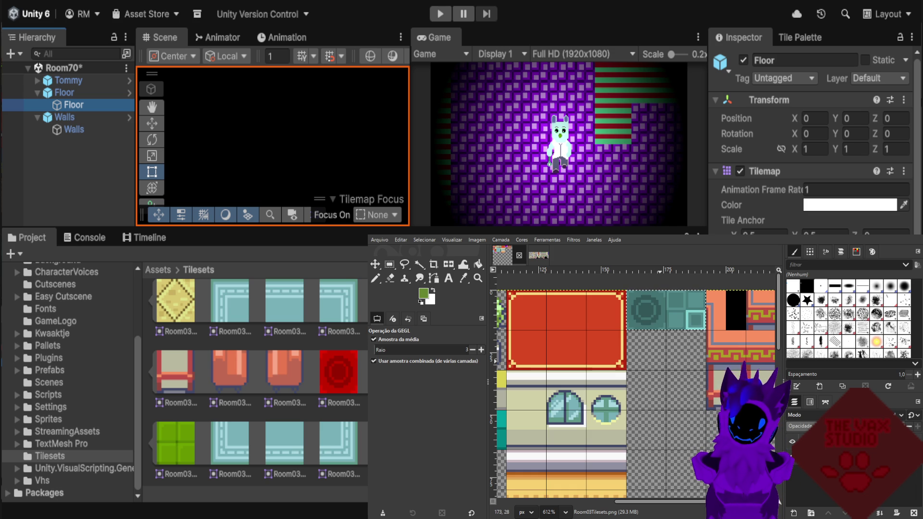
{"action": "key", "text": "Escape"}
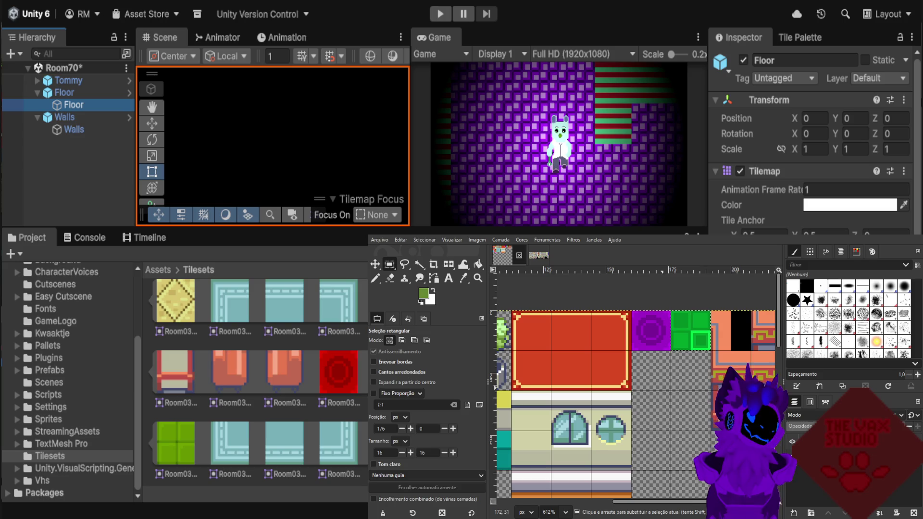
{"action": "scroll", "coordinate": [738, 369], "scroll_direction": "down", "scroll_amount": 5, "text": "ctrl"}
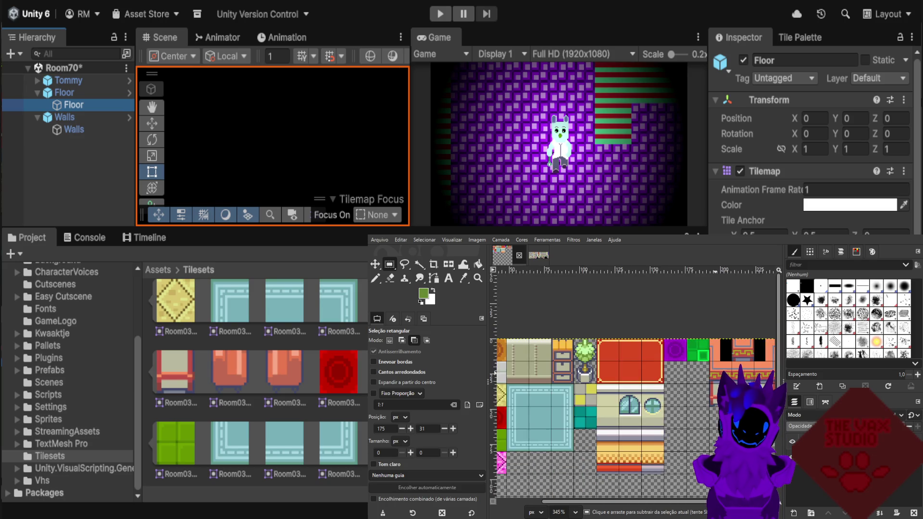
{"action": "scroll", "coordinate": [760, 374], "scroll_direction": "down", "scroll_amount": 1}
{"action": "scroll", "coordinate": [622, 403], "scroll_direction": "up", "scroll_amount": 1}
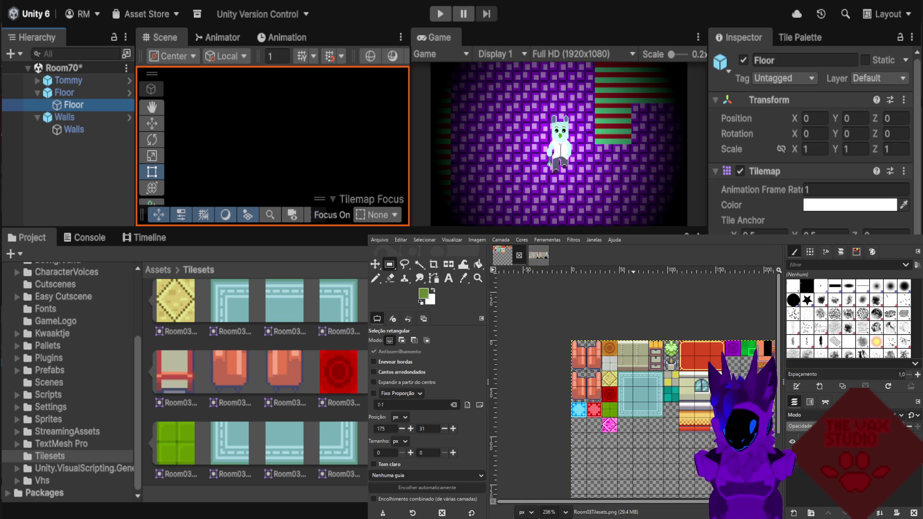
{"action": "left_click", "coordinate": [538, 255]}
{"action": "scroll", "coordinate": [709, 408], "scroll_direction": "down", "scroll_amount": 5}
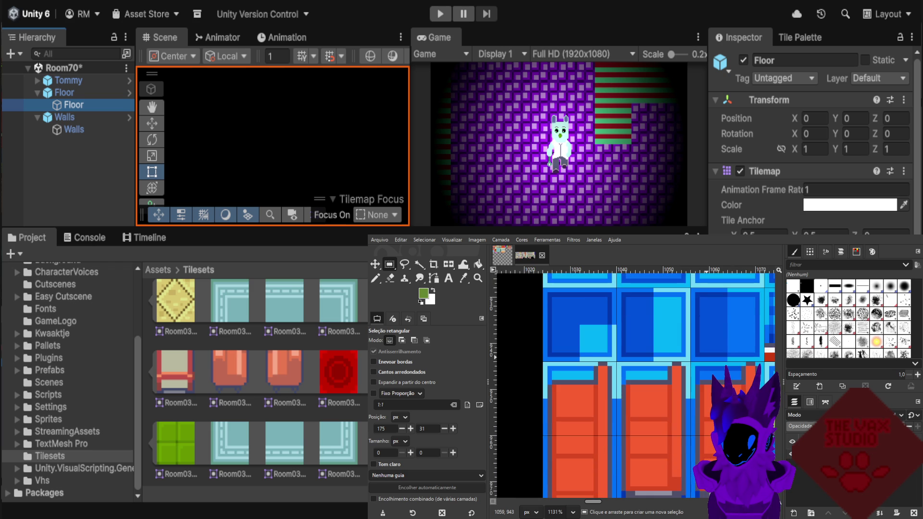
{"action": "scroll", "coordinate": [711, 408], "scroll_direction": "down", "scroll_amount": 6}
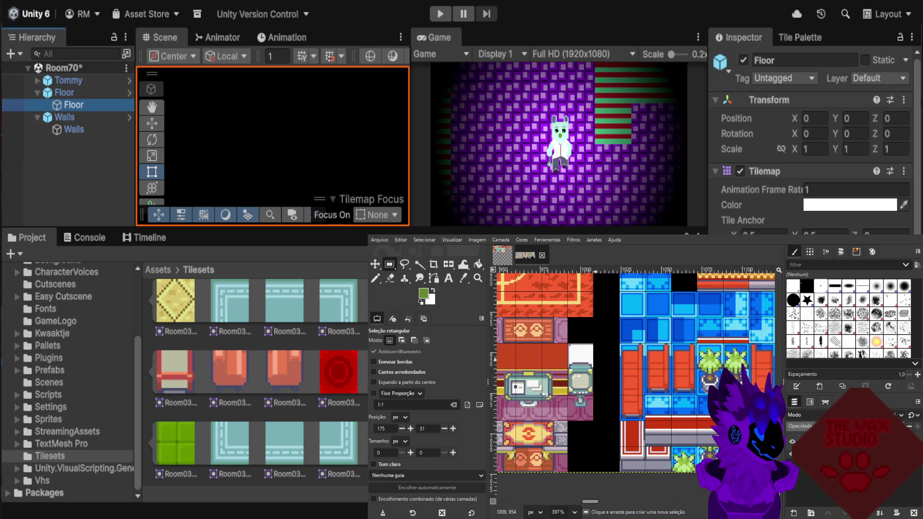
{"action": "scroll", "coordinate": [595, 358], "scroll_direction": "up", "scroll_amount": 1}
{"action": "scroll", "coordinate": [596, 360], "scroll_direction": "down", "scroll_amount": 5}
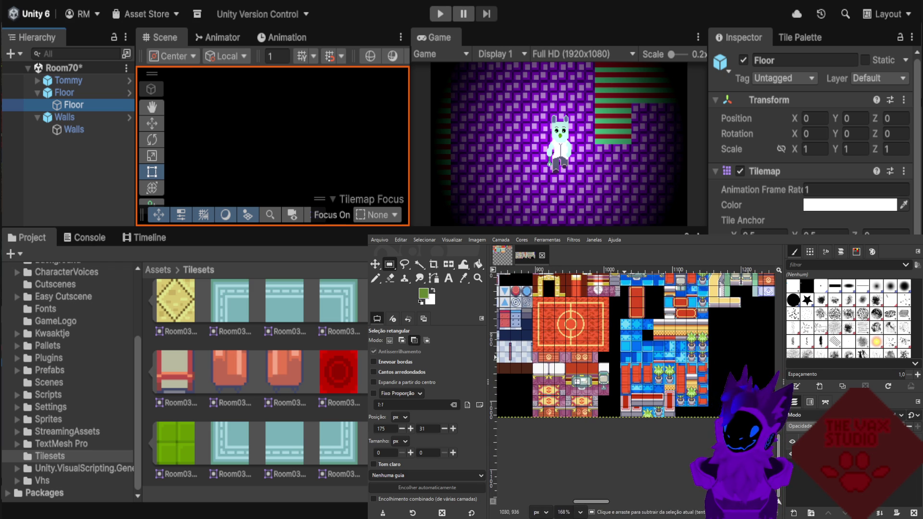
{"action": "scroll", "coordinate": [682, 385], "scroll_direction": "up", "scroll_amount": 1}
{"action": "scroll", "coordinate": [683, 384], "scroll_direction": "up", "scroll_amount": 2}
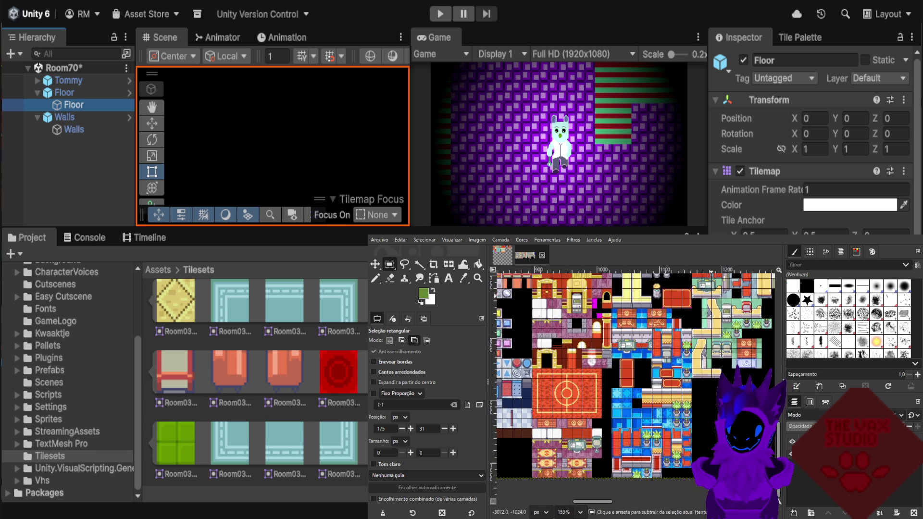
{"action": "scroll", "coordinate": [682, 384], "scroll_direction": "down", "scroll_amount": 2}
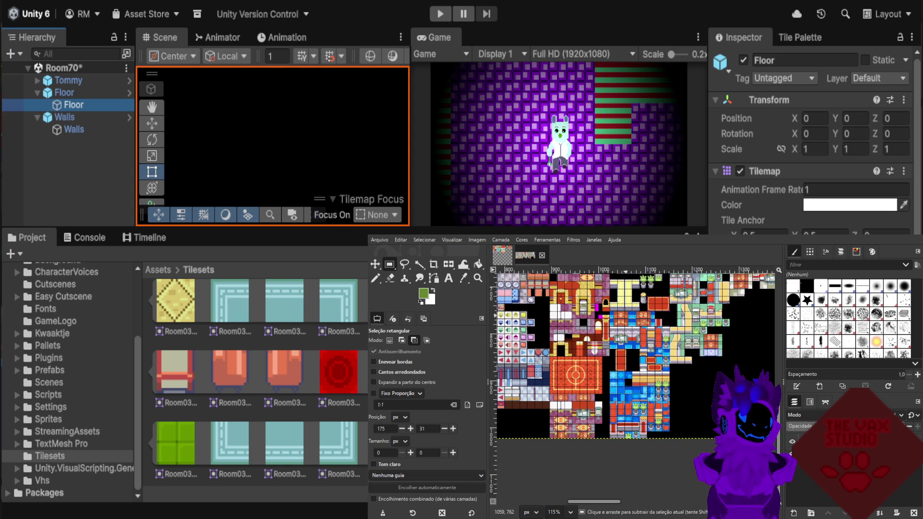
{"action": "scroll", "coordinate": [683, 384], "scroll_direction": "down", "scroll_amount": 3}
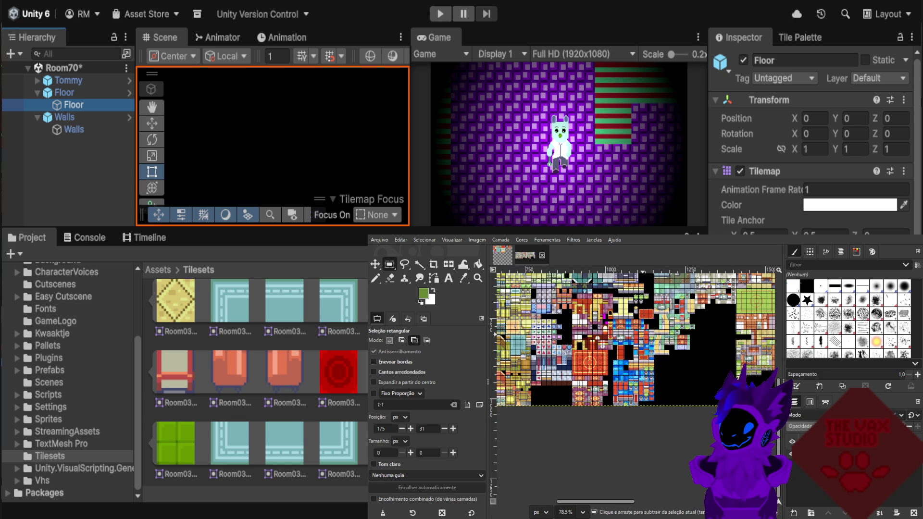
{"action": "scroll", "coordinate": [682, 385], "scroll_direction": "up", "scroll_amount": 4}
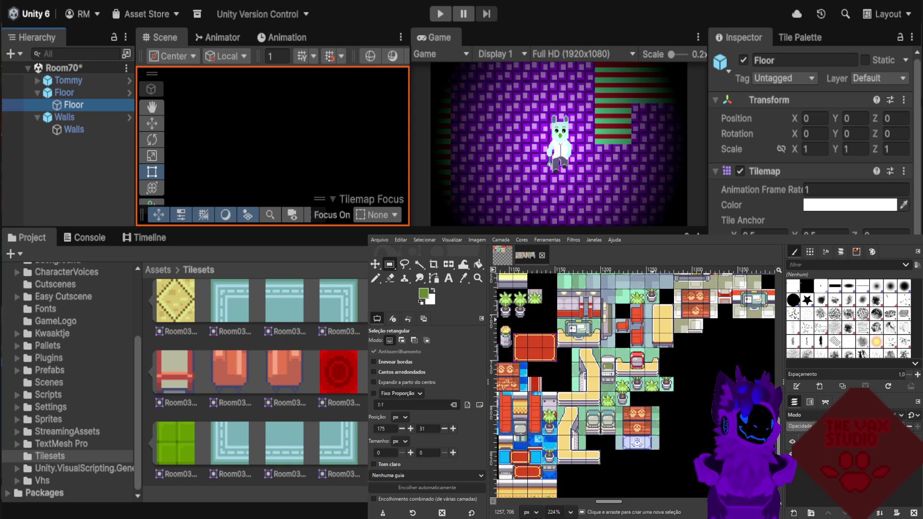
{"action": "scroll", "coordinate": [577, 330], "scroll_direction": "up", "scroll_amount": 3}
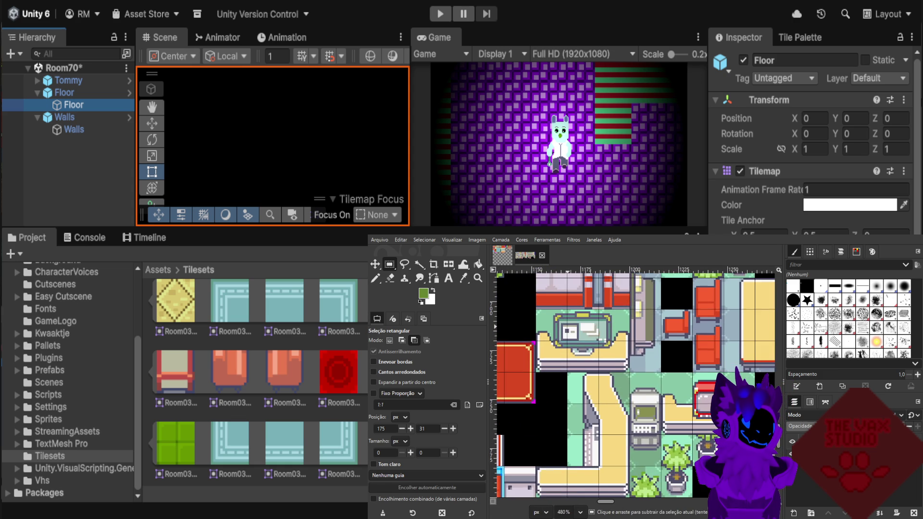
{"action": "scroll", "coordinate": [576, 329], "scroll_direction": "up", "scroll_amount": 1}
{"action": "scroll", "coordinate": [577, 330], "scroll_direction": "down", "scroll_amount": 6}
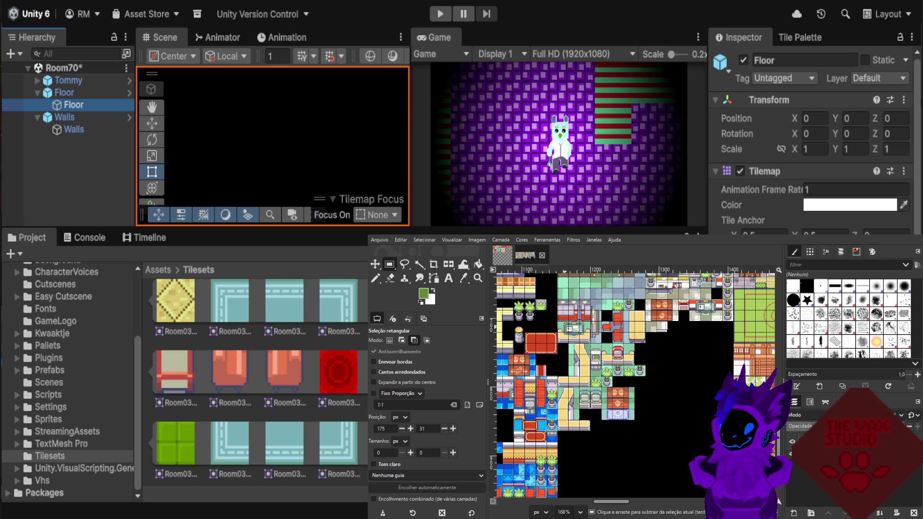
{"action": "scroll", "coordinate": [635, 385], "scroll_direction": "down", "scroll_amount": 1}
{"action": "scroll", "coordinate": [634, 384], "scroll_direction": "right", "scroll_amount": 3}
{"action": "scroll", "coordinate": [754, 370], "scroll_direction": "up", "scroll_amount": 5}
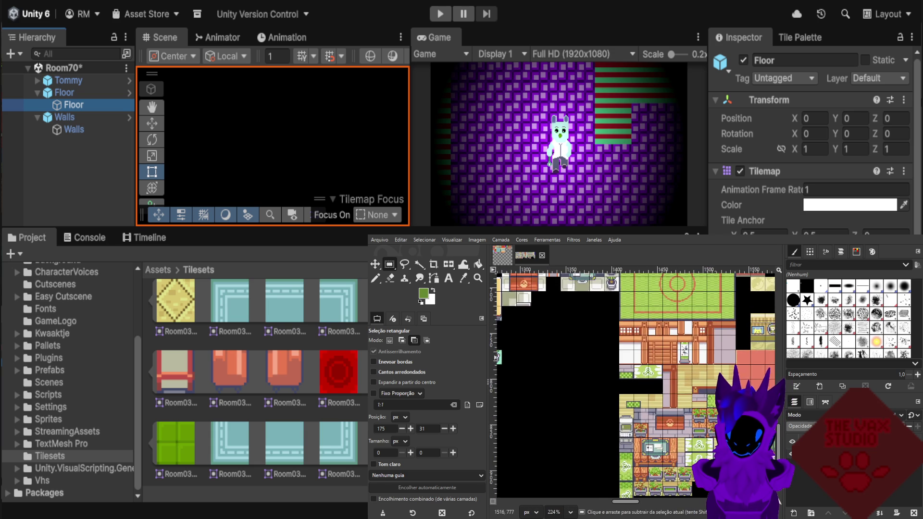
{"action": "scroll", "coordinate": [665, 363], "scroll_direction": "up", "scroll_amount": 4}
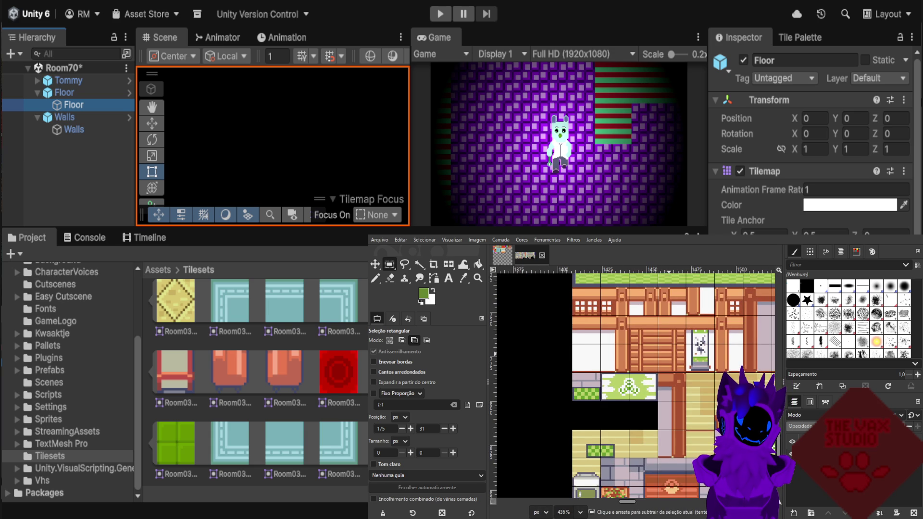
{"action": "scroll", "coordinate": [604, 332], "scroll_direction": "right", "scroll_amount": 10}
{"action": "scroll", "coordinate": [604, 331], "scroll_direction": "down", "scroll_amount": 2}
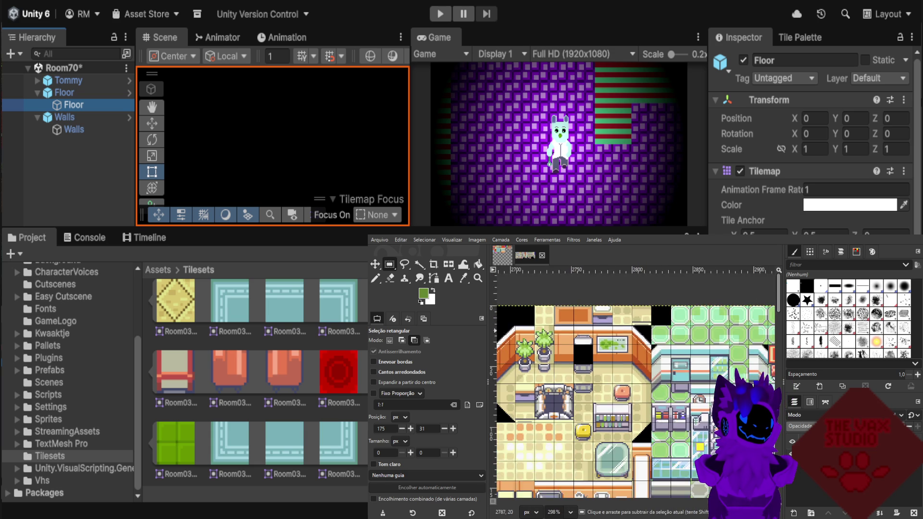
{"action": "scroll", "coordinate": [625, 324], "scroll_direction": "down", "scroll_amount": 3}
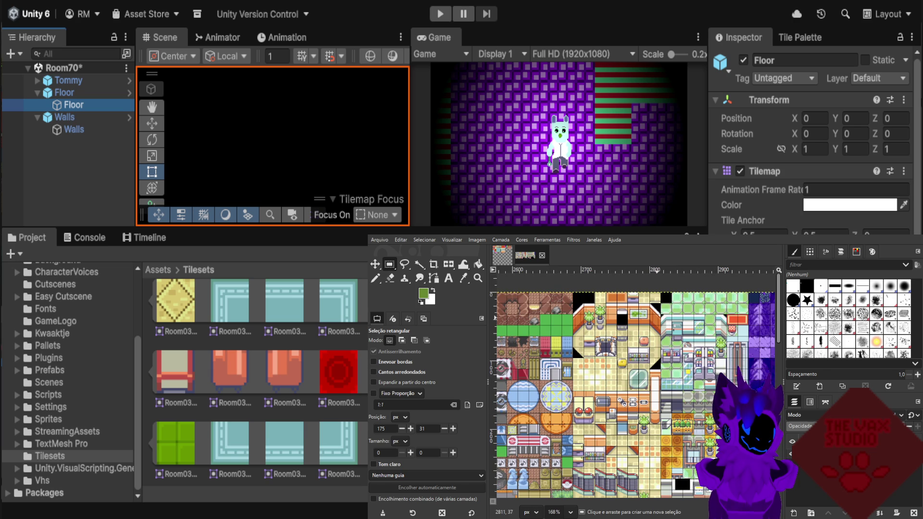
{"action": "scroll", "coordinate": [635, 382], "scroll_direction": "up", "scroll_amount": 4}
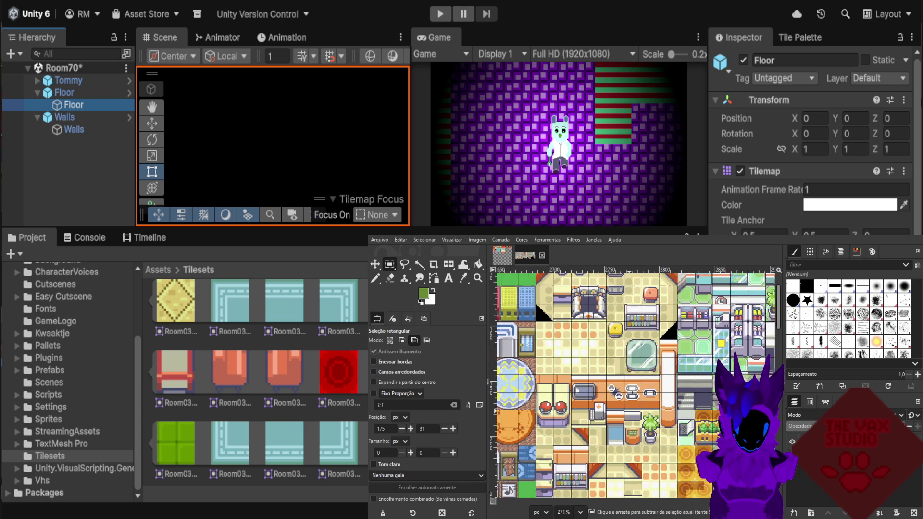
{"action": "scroll", "coordinate": [651, 412], "scroll_direction": "up", "scroll_amount": 2}
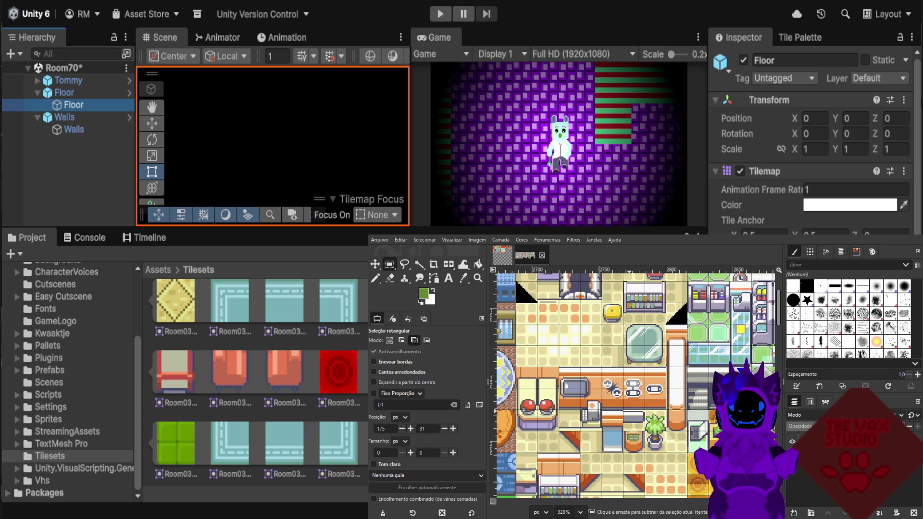
{"action": "scroll", "coordinate": [634, 384], "scroll_direction": "down", "scroll_amount": 1}
{"action": "scroll", "coordinate": [634, 385], "scroll_direction": "down", "scroll_amount": 4}
{"action": "scroll", "coordinate": [680, 359], "scroll_direction": "up", "scroll_amount": 1}
{"action": "scroll", "coordinate": [680, 359], "scroll_direction": "right", "scroll_amount": 2}
{"action": "scroll", "coordinate": [732, 389], "scroll_direction": "up", "scroll_amount": 3}
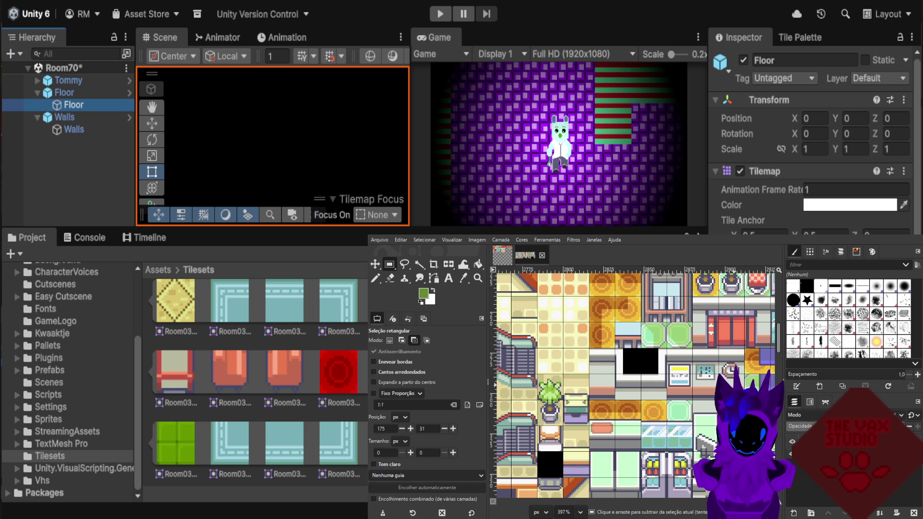
{"action": "scroll", "coordinate": [731, 389], "scroll_direction": "down", "scroll_amount": 1}
{"action": "scroll", "coordinate": [731, 389], "scroll_direction": "down", "scroll_amount": 1}
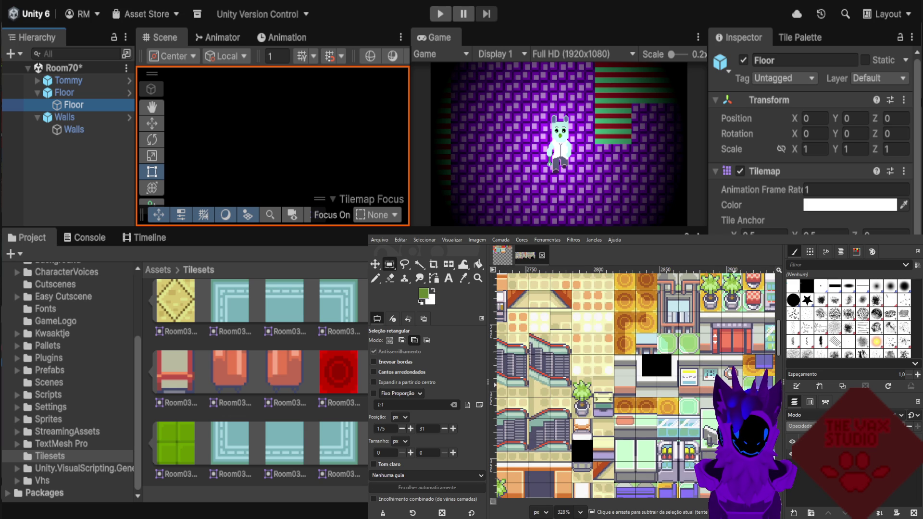
{"action": "scroll", "coordinate": [738, 389], "scroll_direction": "down", "scroll_amount": 1}
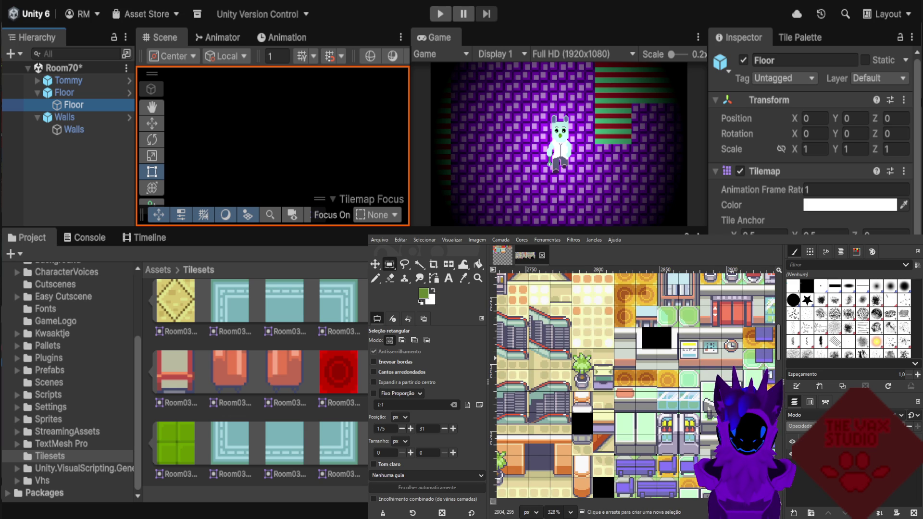
{"action": "scroll", "coordinate": [738, 389], "scroll_direction": "down", "scroll_amount": 2}
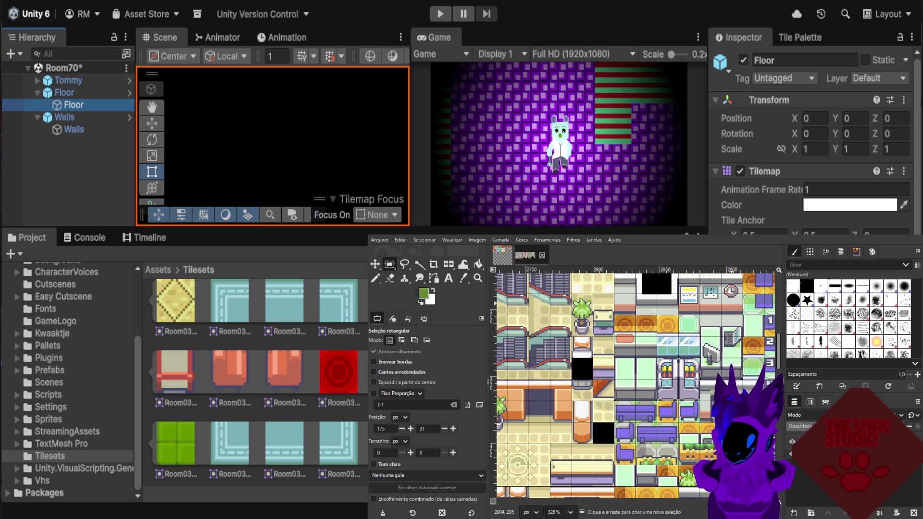
{"action": "scroll", "coordinate": [737, 389], "scroll_direction": "up", "scroll_amount": 1}
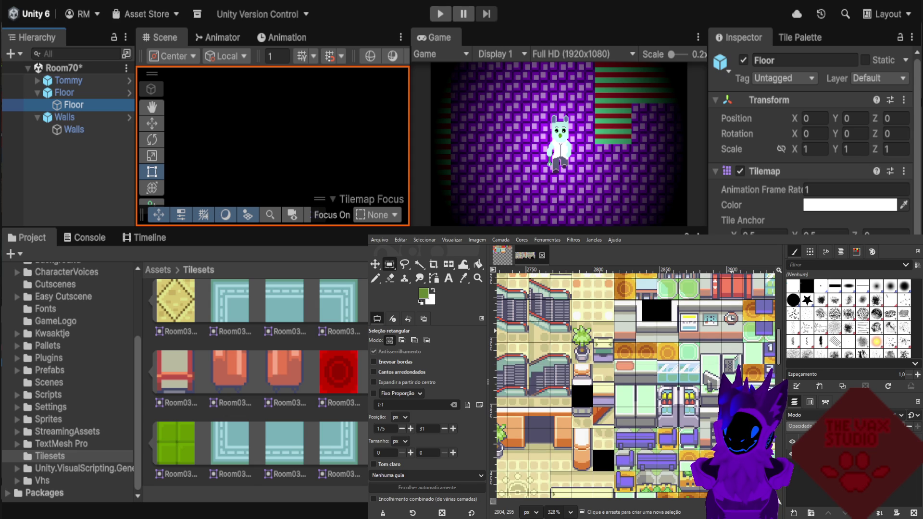
{"action": "scroll", "coordinate": [679, 320], "scroll_direction": "down", "scroll_amount": 3}
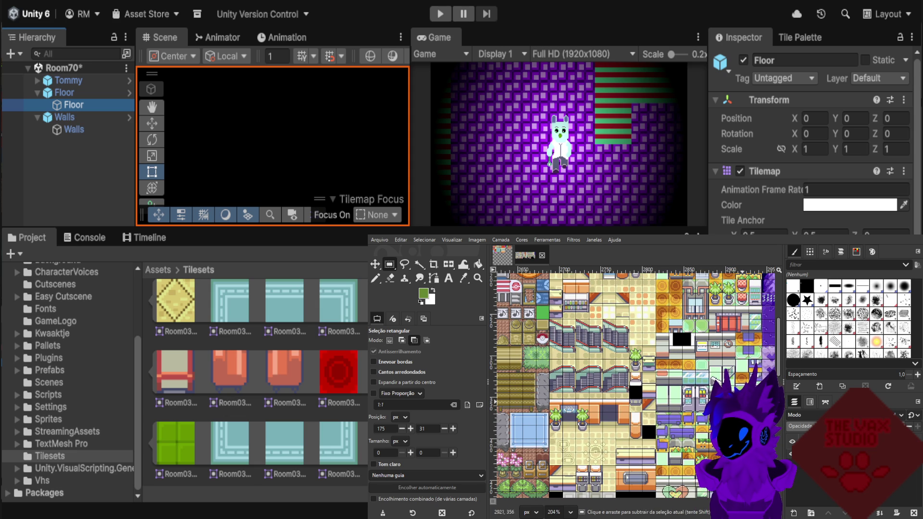
{"action": "scroll", "coordinate": [679, 320], "scroll_direction": "up", "scroll_amount": 1}
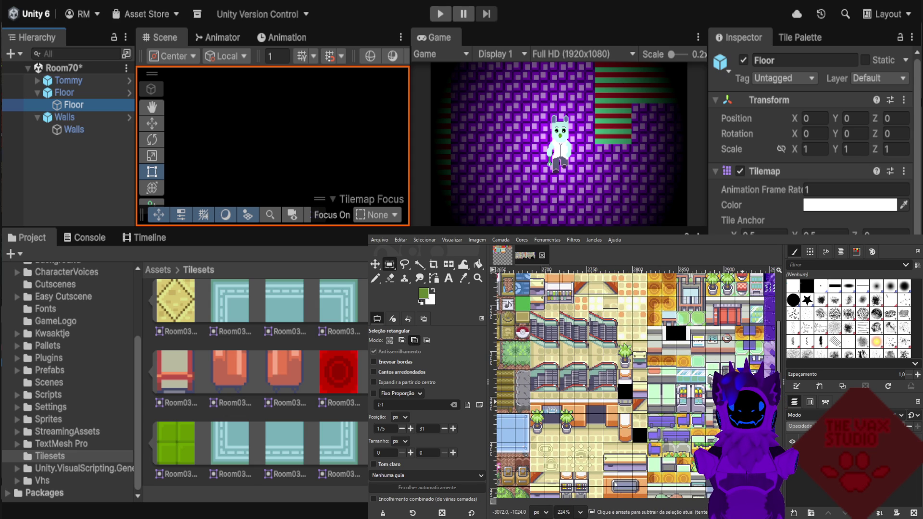
{"action": "scroll", "coordinate": [632, 386], "scroll_direction": "down", "scroll_amount": 2}
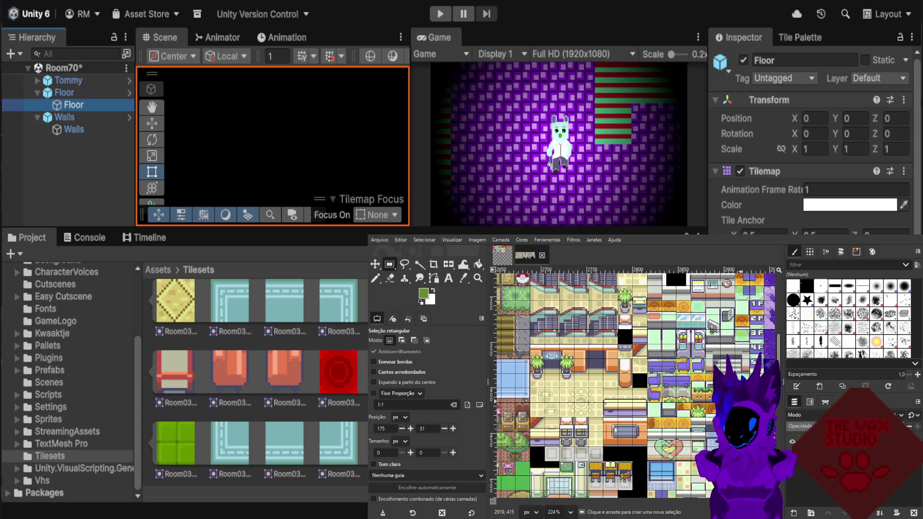
{"action": "scroll", "coordinate": [632, 386], "scroll_direction": "down", "scroll_amount": 2}
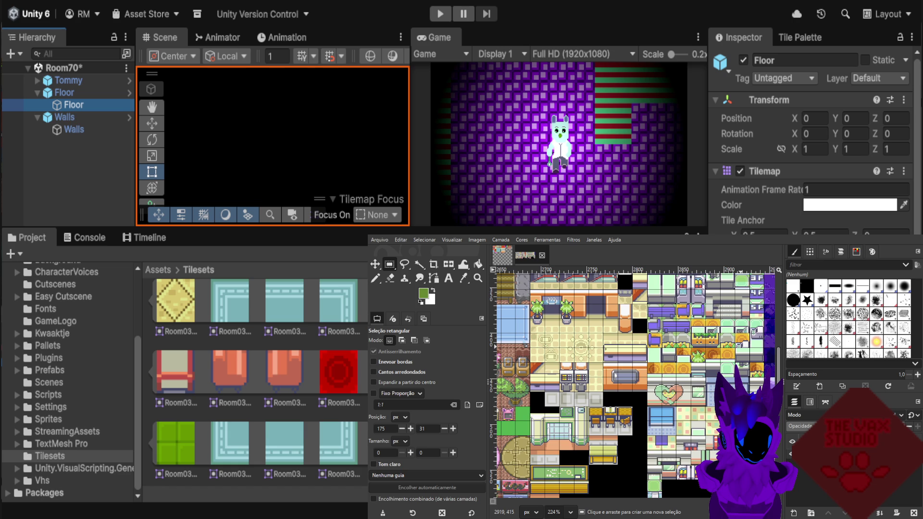
{"action": "scroll", "coordinate": [632, 385], "scroll_direction": "down", "scroll_amount": 1}
{"action": "key", "text": "ctrl"}
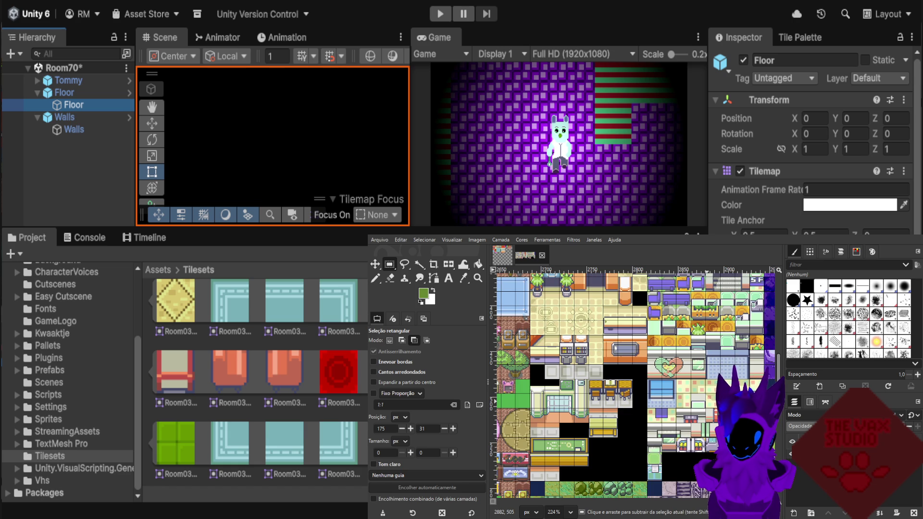
{"action": "scroll", "coordinate": [731, 364], "scroll_direction": "up", "scroll_amount": 2}
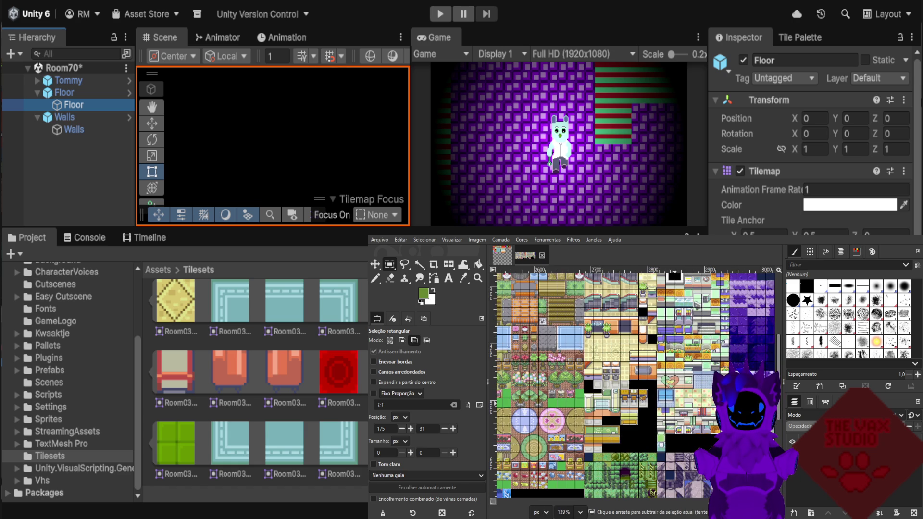
{"action": "scroll", "coordinate": [647, 384], "scroll_direction": "down", "scroll_amount": 1}
{"action": "scroll", "coordinate": [648, 384], "scroll_direction": "down", "scroll_amount": 4}
{"action": "key", "text": "ctrl"}
{"action": "scroll", "coordinate": [635, 384], "scroll_direction": "right", "scroll_amount": 3}
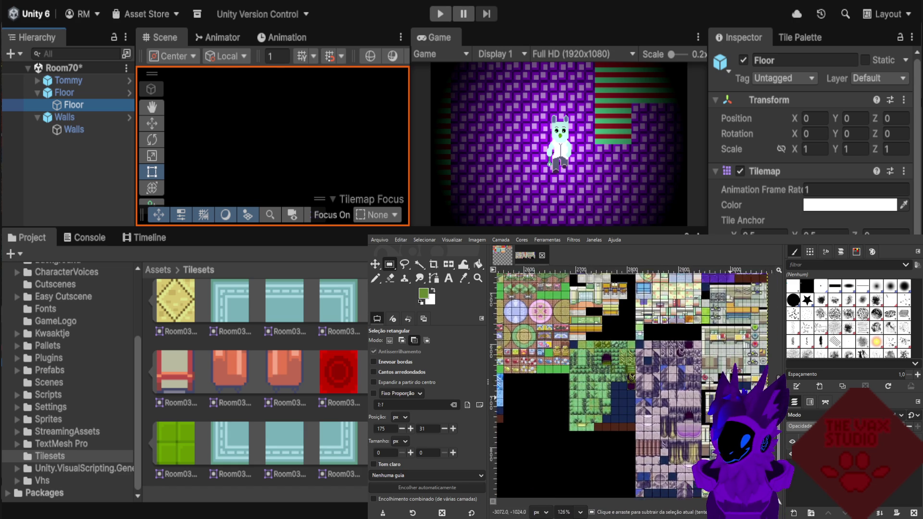
{"action": "scroll", "coordinate": [698, 358], "scroll_direction": "up", "scroll_amount": 4}
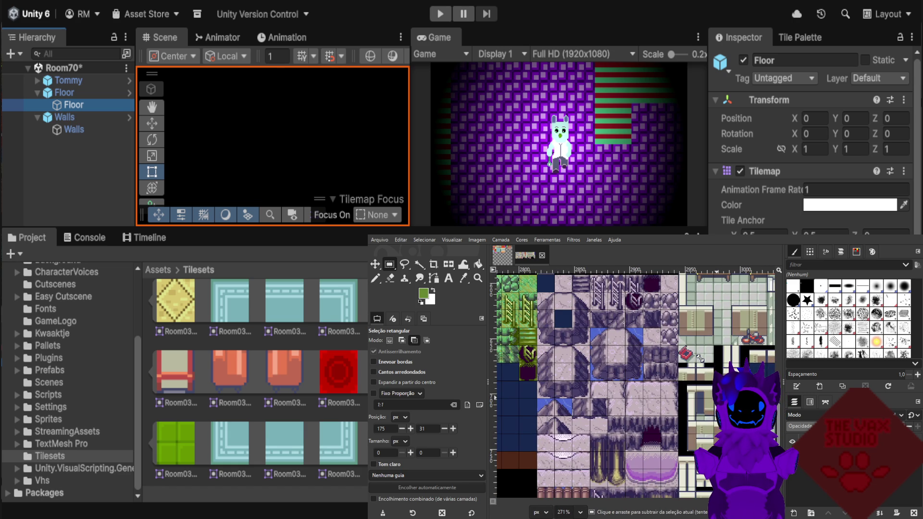
{"action": "scroll", "coordinate": [722, 432], "scroll_direction": "up", "scroll_amount": 2}
{"action": "scroll", "coordinate": [632, 385], "scroll_direction": "down", "scroll_amount": 2}
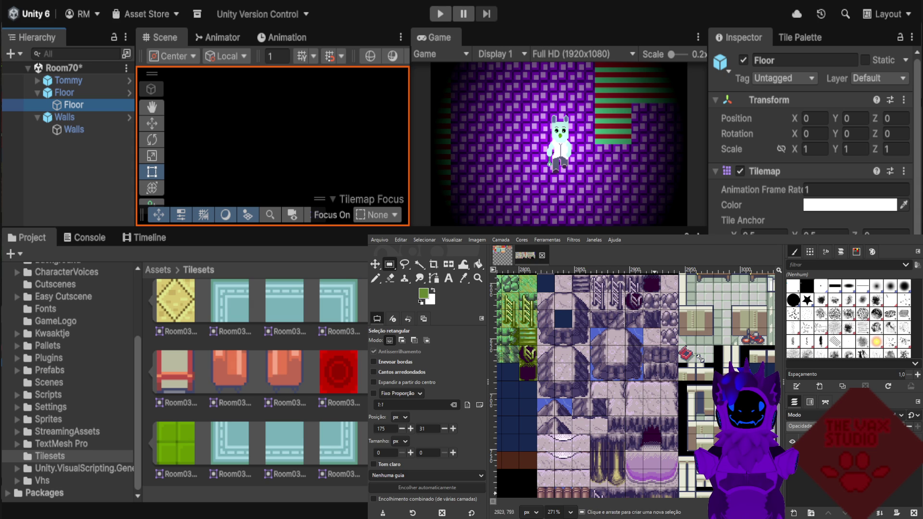
{"action": "scroll", "coordinate": [648, 372], "scroll_direction": "down", "scroll_amount": 5}
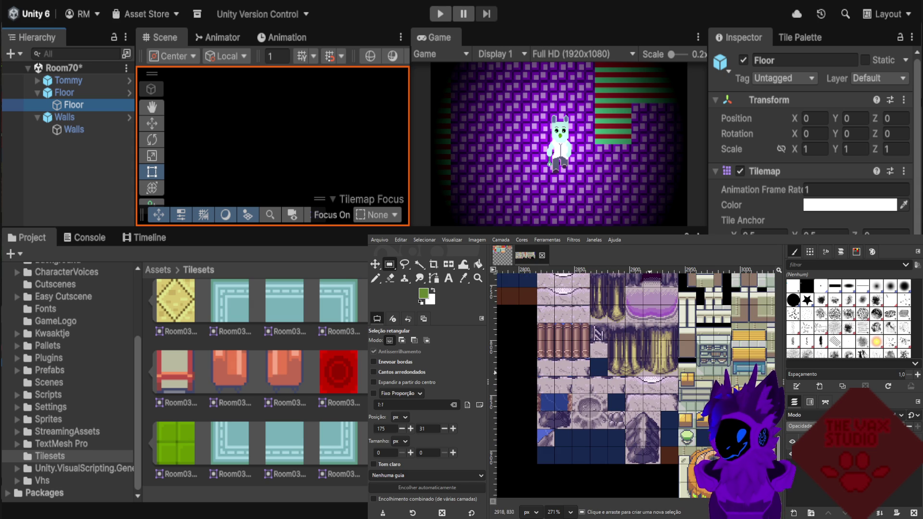
{"action": "scroll", "coordinate": [653, 385], "scroll_direction": "down", "scroll_amount": 1}
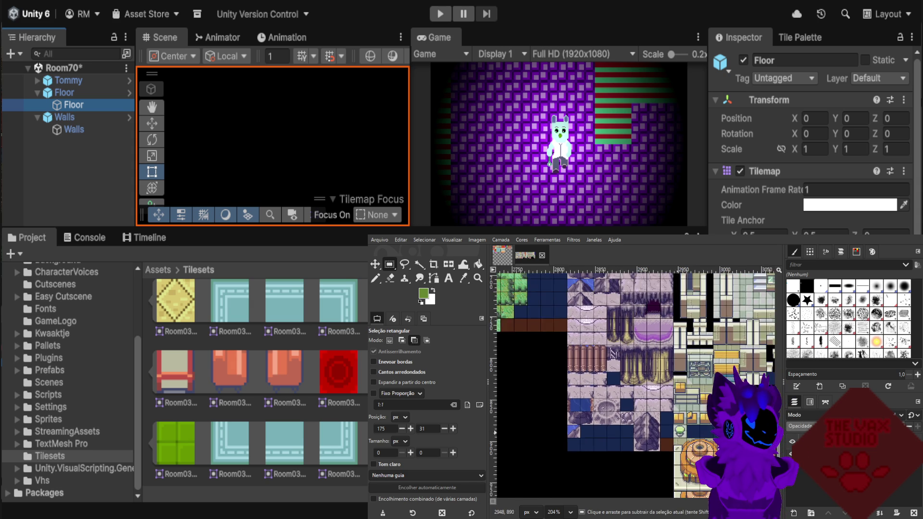
{"action": "scroll", "coordinate": [663, 385], "scroll_direction": "down", "scroll_amount": 5, "text": "ctrl"}
{"action": "scroll", "coordinate": [600, 380], "scroll_direction": "up", "scroll_amount": 5, "text": "ctrl"}
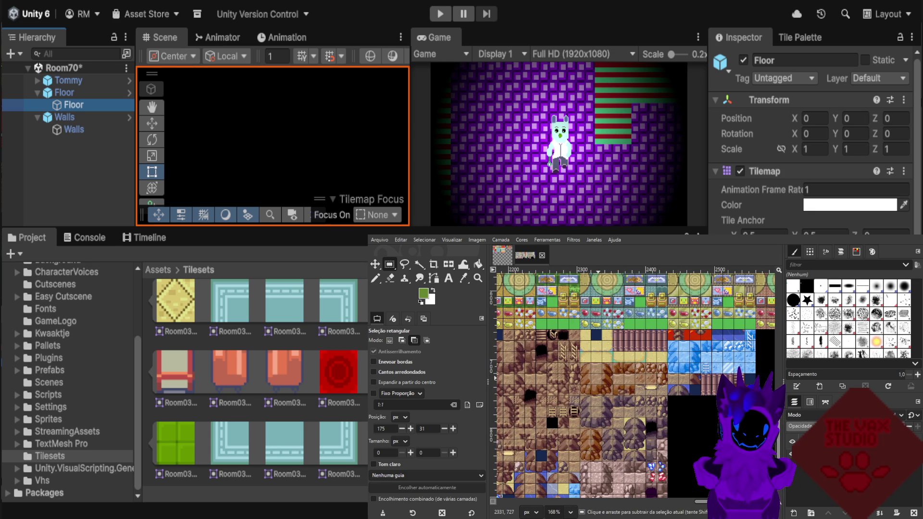
{"action": "scroll", "coordinate": [604, 380], "scroll_direction": "down", "scroll_amount": 3, "text": "ctrl"}
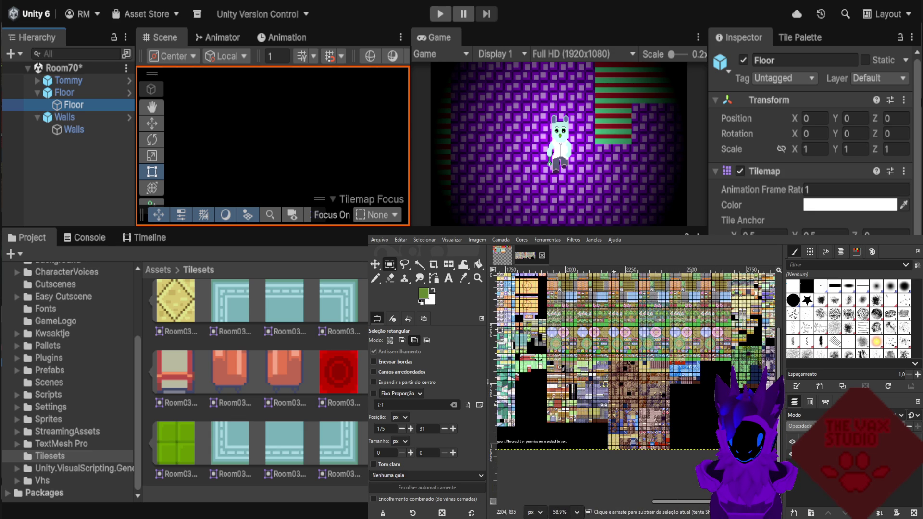
{"action": "scroll", "coordinate": [725, 384], "scroll_direction": "left", "scroll_amount": 3}
{"action": "scroll", "coordinate": [725, 384], "scroll_direction": "down", "scroll_amount": 1, "text": "ctrl"}
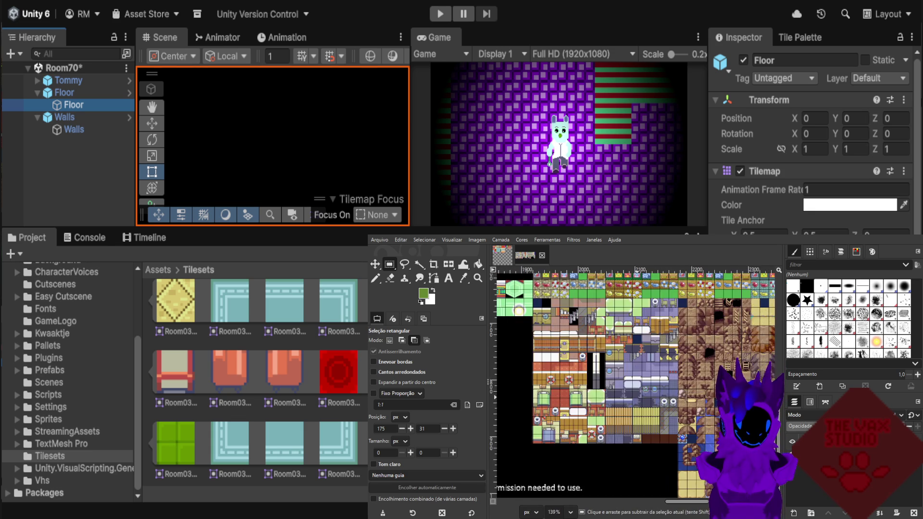
{"action": "scroll", "coordinate": [725, 384], "scroll_direction": "down", "scroll_amount": 5, "text": "ctrl"}
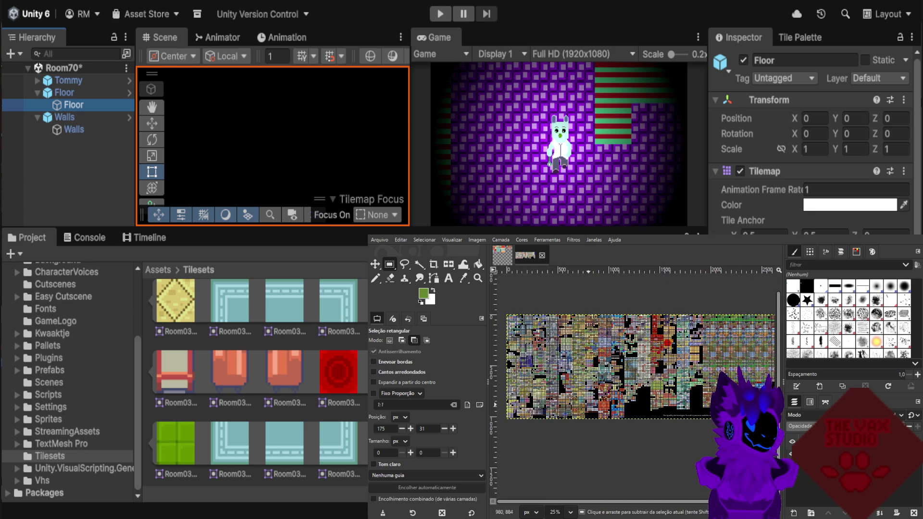
{"action": "scroll", "coordinate": [576, 351], "scroll_direction": "up", "scroll_amount": 5, "text": "ctrl"}
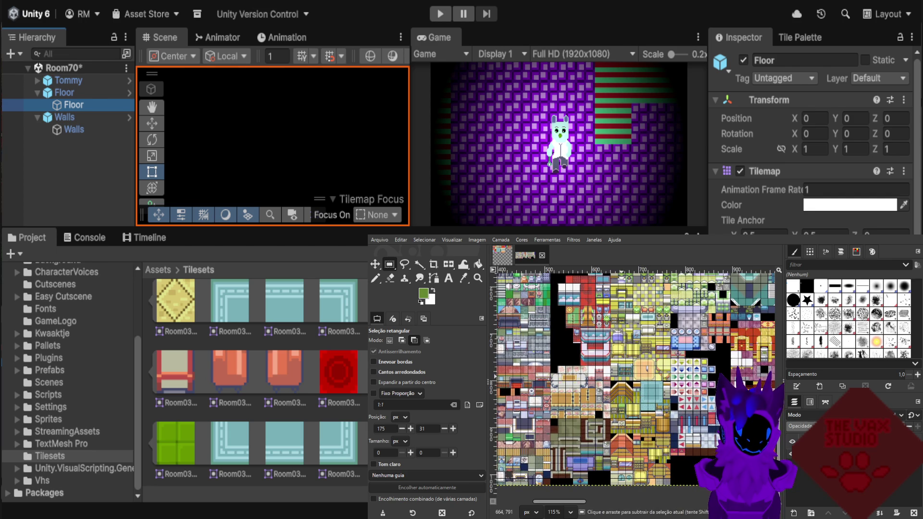
{"action": "scroll", "coordinate": [611, 436], "scroll_direction": "up", "scroll_amount": 3, "text": "ctrl"}
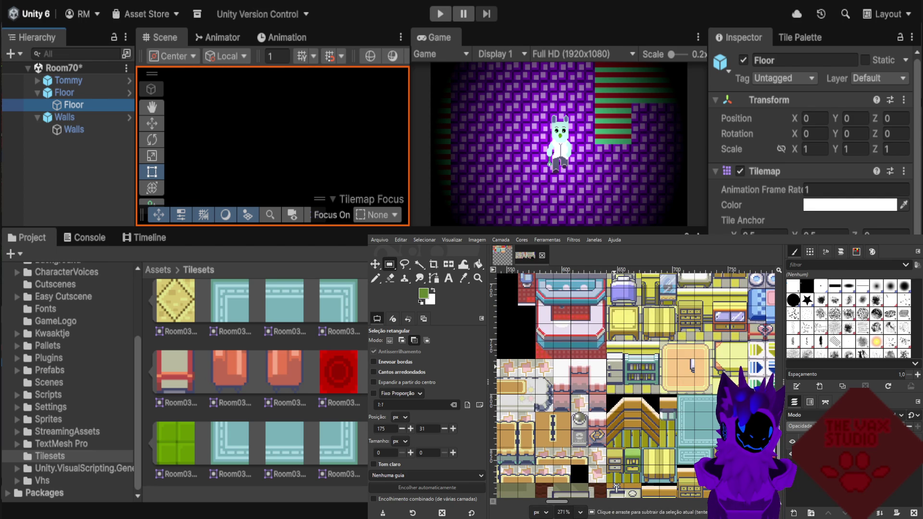
{"action": "scroll", "coordinate": [616, 487], "scroll_direction": "up", "scroll_amount": 3}
{"action": "key", "text": "ctrl"}
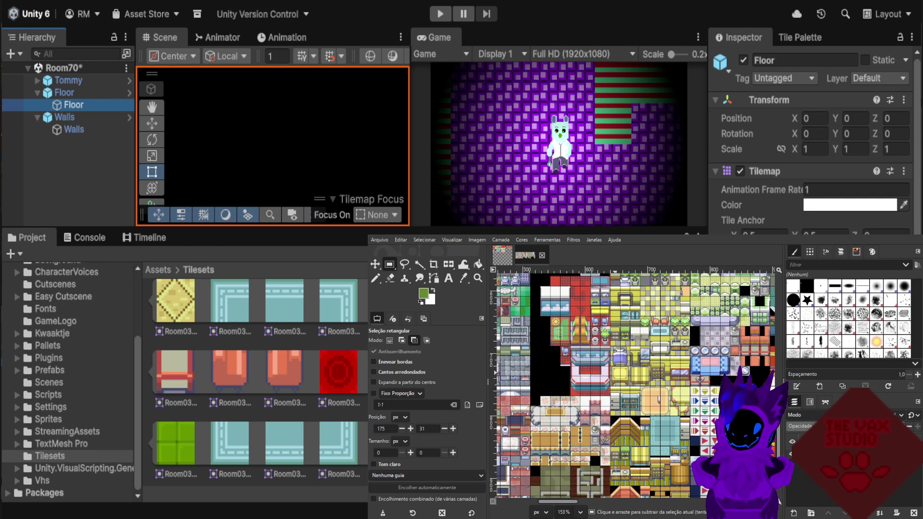
{"action": "scroll", "coordinate": [634, 320], "scroll_direction": "up", "scroll_amount": 1, "text": "ctrl"}
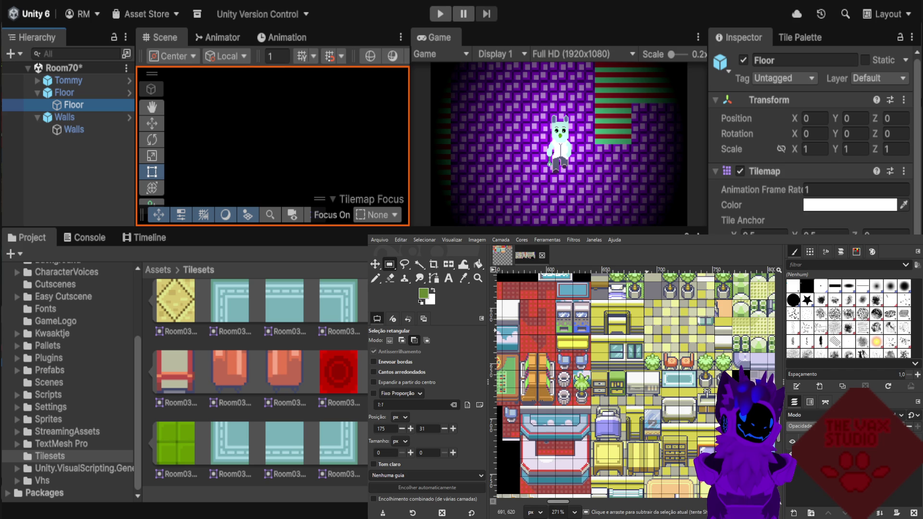
{"action": "scroll", "coordinate": [639, 346], "scroll_direction": "down", "scroll_amount": 2}
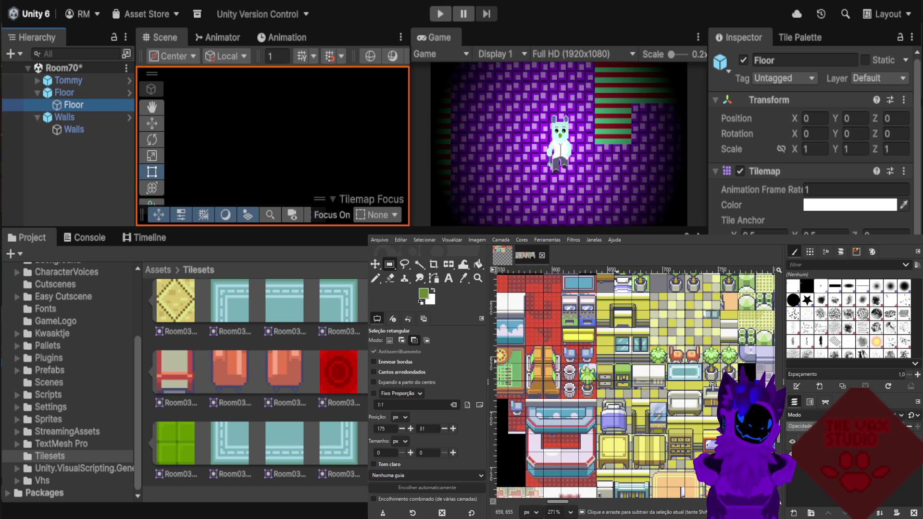
{"action": "scroll", "coordinate": [712, 385], "scroll_direction": "down", "scroll_amount": 6}
{"action": "scroll", "coordinate": [698, 305], "scroll_direction": "left", "scroll_amount": 3}
{"action": "scroll", "coordinate": [699, 305], "scroll_direction": "up", "scroll_amount": 1}
{"action": "scroll", "coordinate": [634, 384], "scroll_direction": "down", "scroll_amount": 1}
{"action": "scroll", "coordinate": [634, 384], "scroll_direction": "up", "scroll_amount": 1}
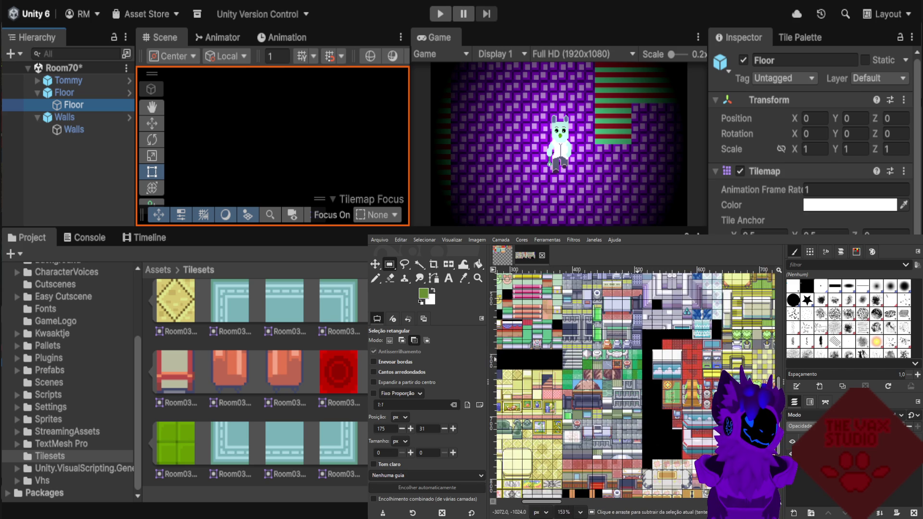
{"action": "scroll", "coordinate": [646, 341], "scroll_direction": "up", "scroll_amount": 3}
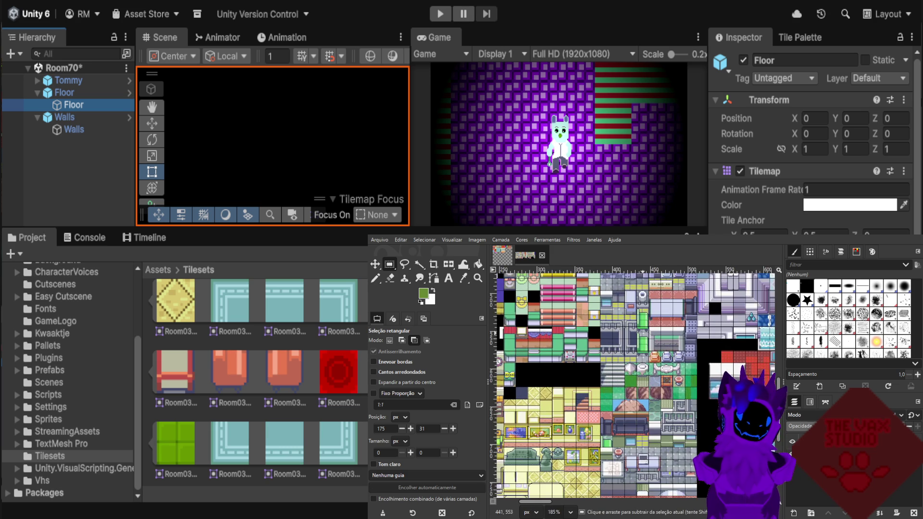
{"action": "scroll", "coordinate": [647, 341], "scroll_direction": "up", "scroll_amount": 3}
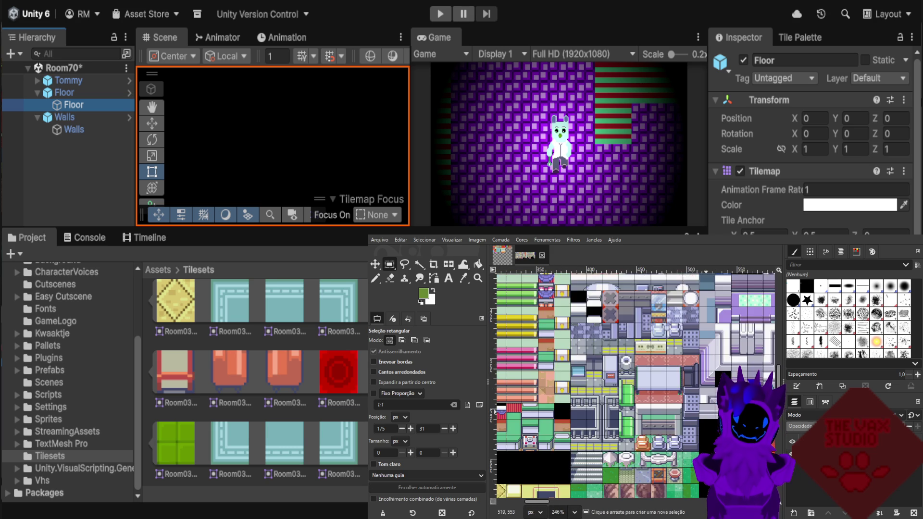
{"action": "scroll", "coordinate": [710, 384], "scroll_direction": "up", "scroll_amount": 3}
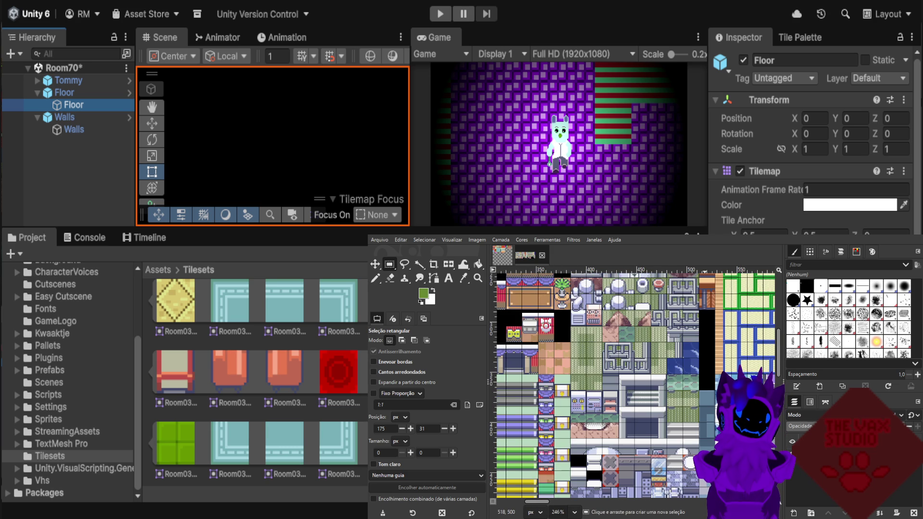
{"action": "scroll", "coordinate": [646, 287], "scroll_direction": "down", "scroll_amount": 2}
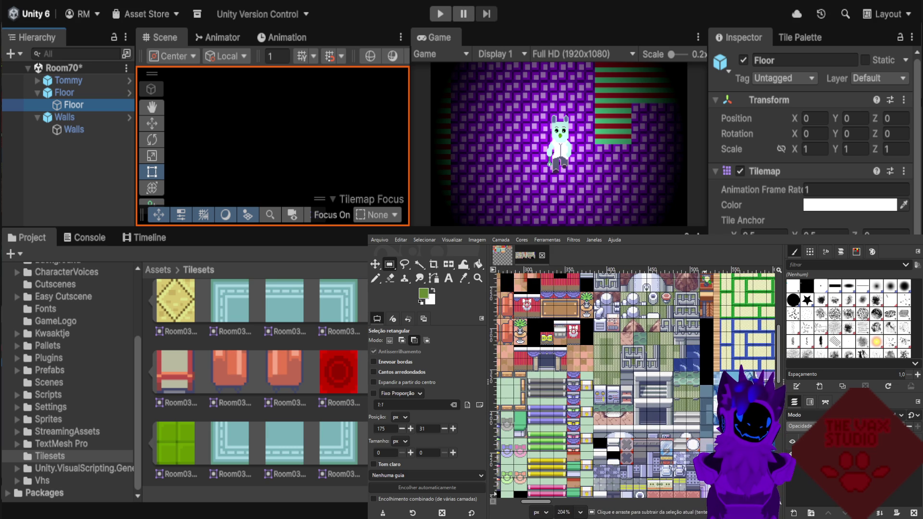
{"action": "scroll", "coordinate": [680, 388], "scroll_direction": "up", "scroll_amount": 2}
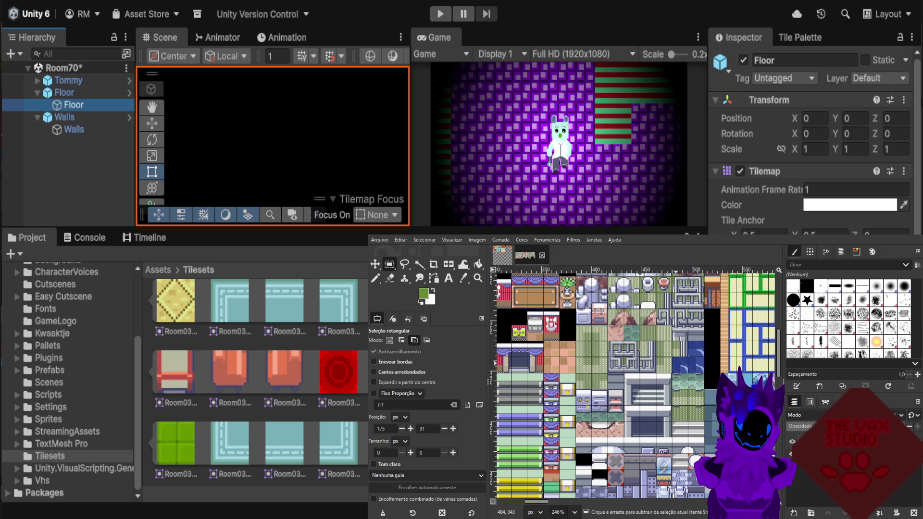
{"action": "scroll", "coordinate": [681, 389], "scroll_direction": "up", "scroll_amount": 1}
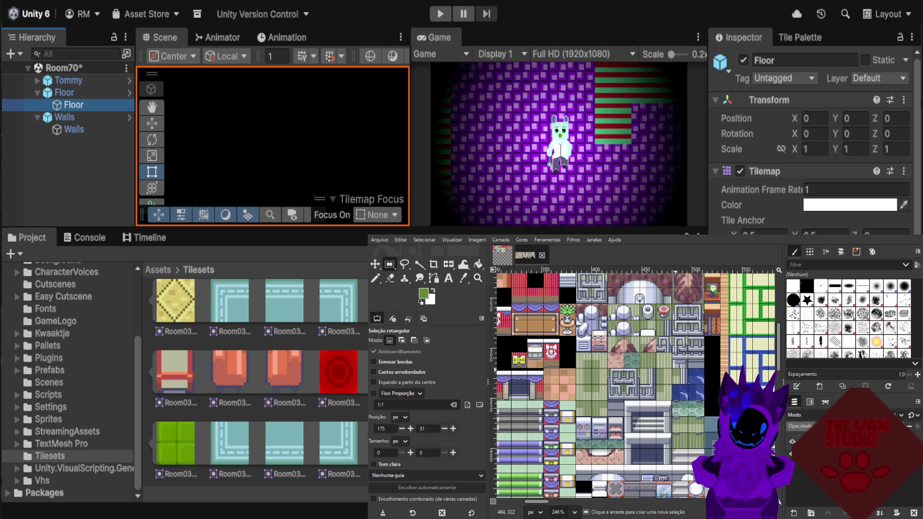
{"action": "scroll", "coordinate": [680, 388], "scroll_direction": "down", "scroll_amount": 3}
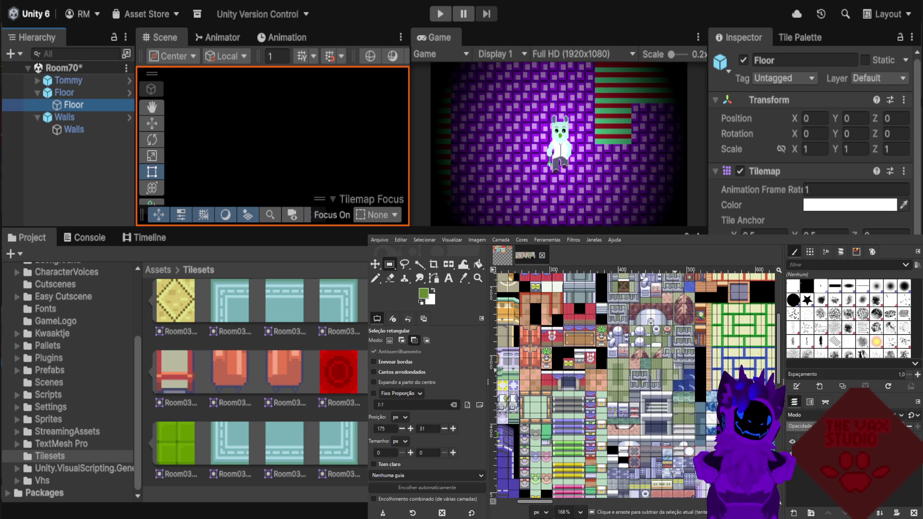
{"action": "scroll", "coordinate": [685, 337], "scroll_direction": "up", "scroll_amount": 2}
{"action": "scroll", "coordinate": [689, 336], "scroll_direction": "up", "scroll_amount": 5}
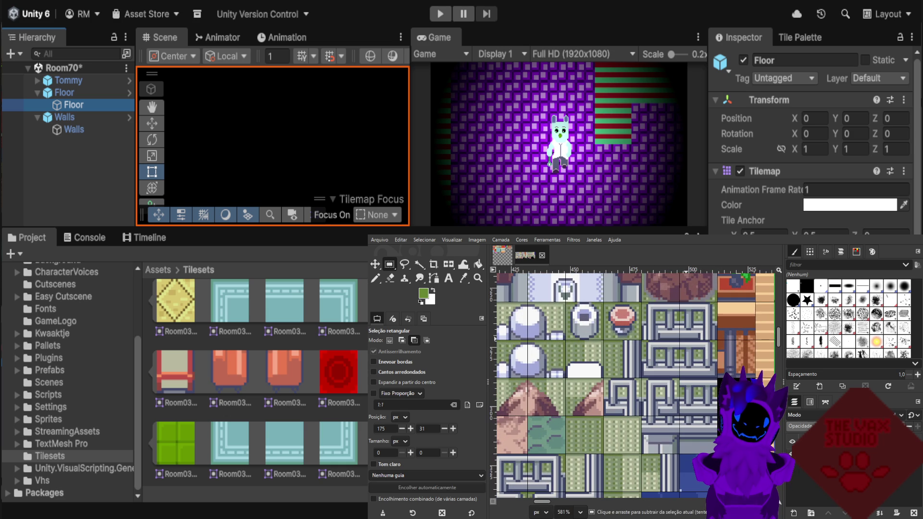
{"action": "scroll", "coordinate": [688, 336], "scroll_direction": "down", "scroll_amount": 3}
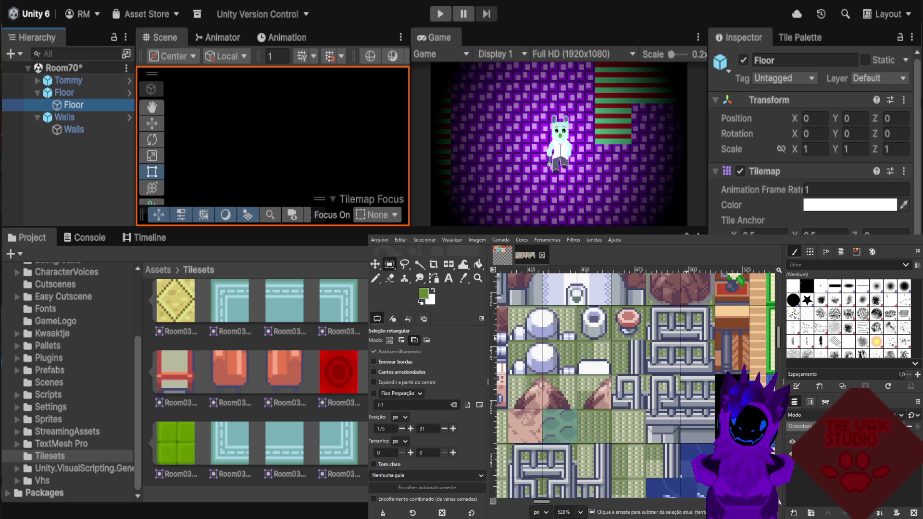
{"action": "scroll", "coordinate": [688, 336], "scroll_direction": "down", "scroll_amount": 5}
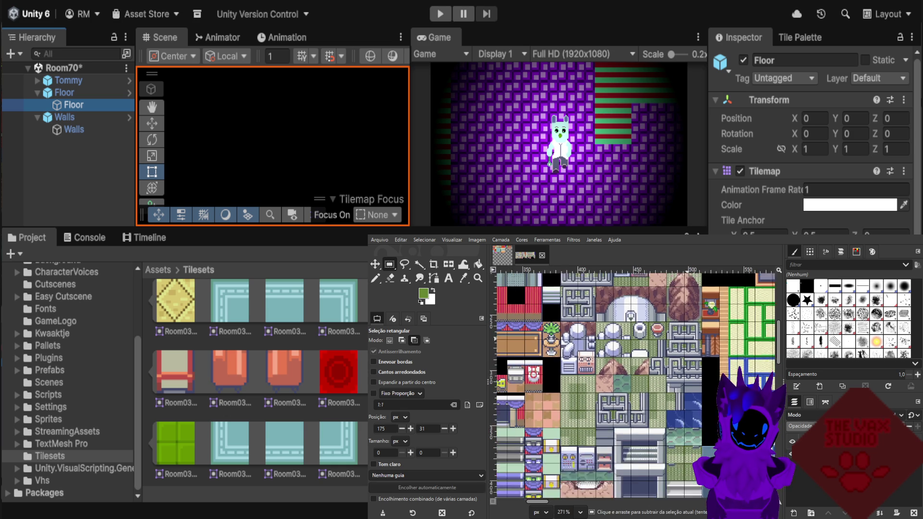
{"action": "scroll", "coordinate": [625, 336], "scroll_direction": "up", "scroll_amount": 3}
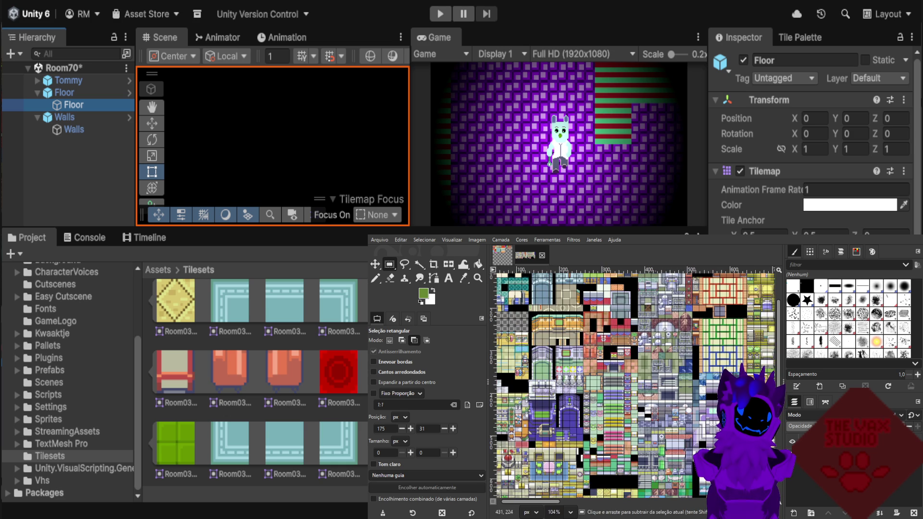
{"action": "scroll", "coordinate": [641, 283], "scroll_direction": "up", "scroll_amount": 1}
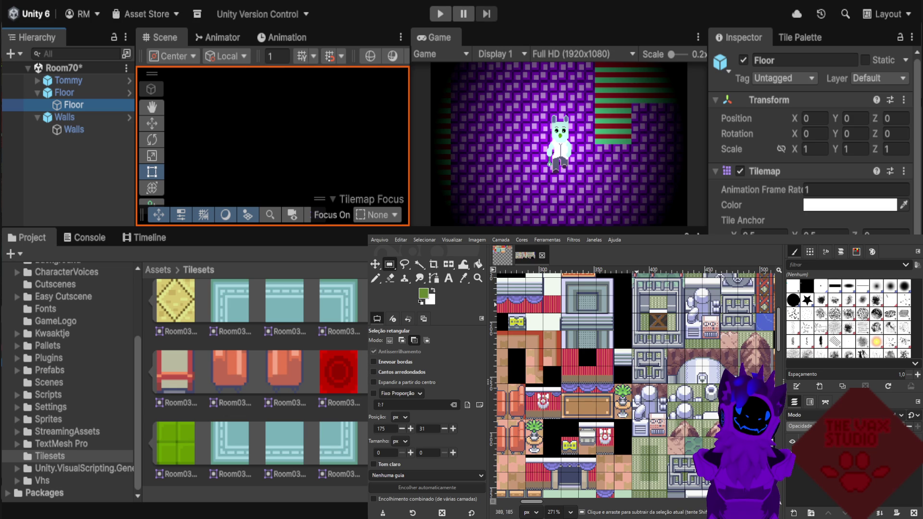
{"action": "scroll", "coordinate": [635, 385], "scroll_direction": "up", "scroll_amount": 1}
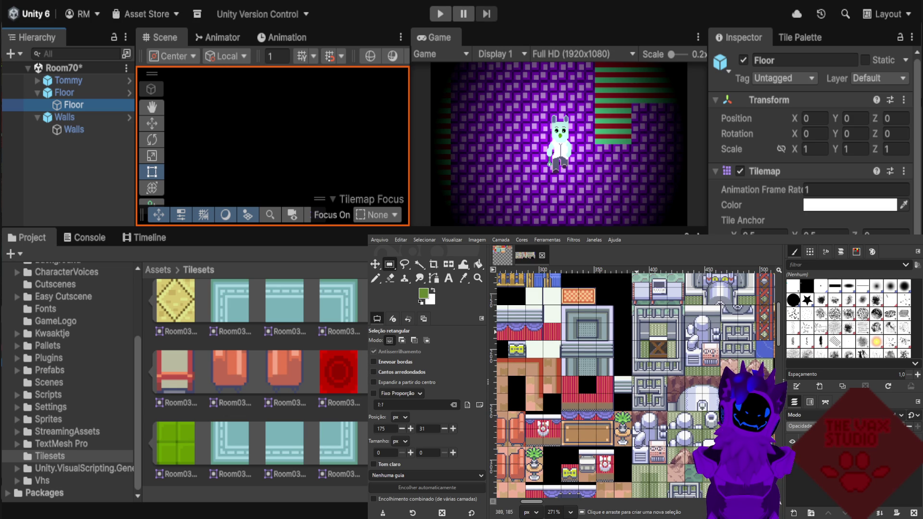
{"action": "scroll", "coordinate": [656, 315], "scroll_direction": "down", "scroll_amount": 2}
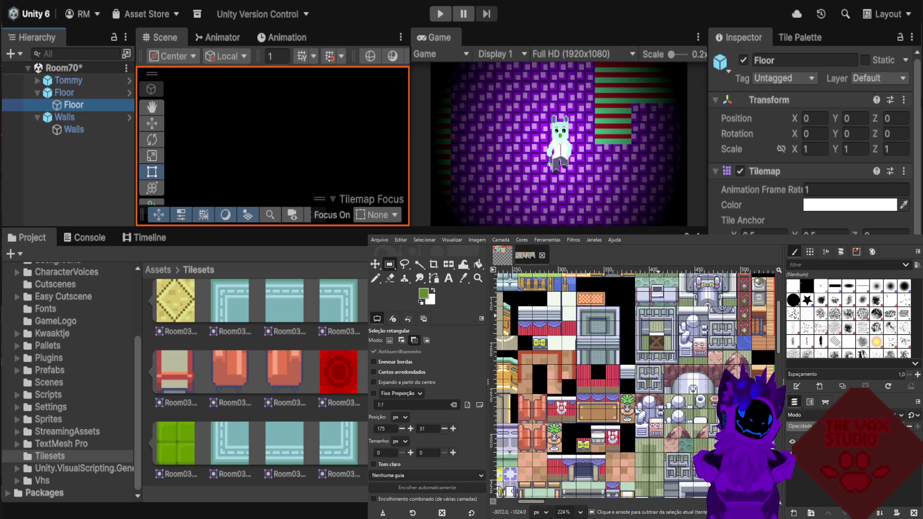
{"action": "scroll", "coordinate": [656, 314], "scroll_direction": "down", "scroll_amount": 3}
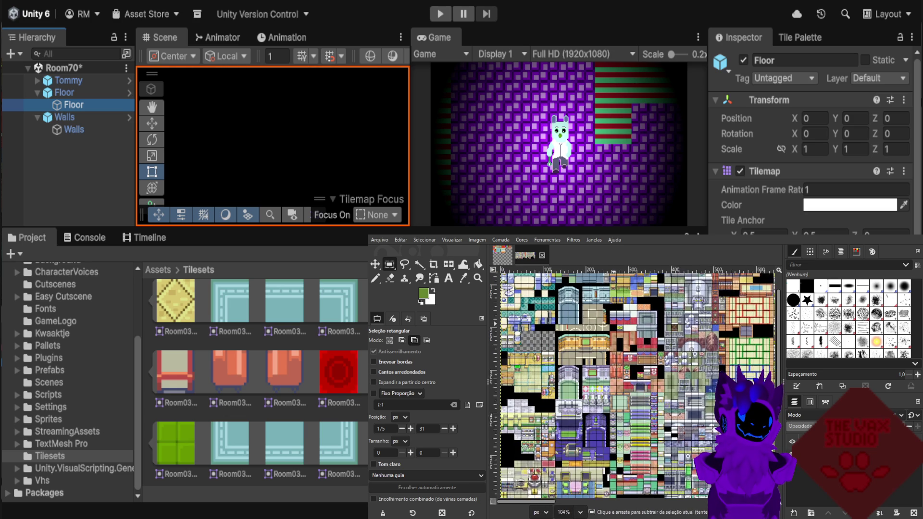
{"action": "scroll", "coordinate": [618, 321], "scroll_direction": "up", "scroll_amount": 2}
{"action": "scroll", "coordinate": [634, 384], "scroll_direction": "down", "scroll_amount": 5}
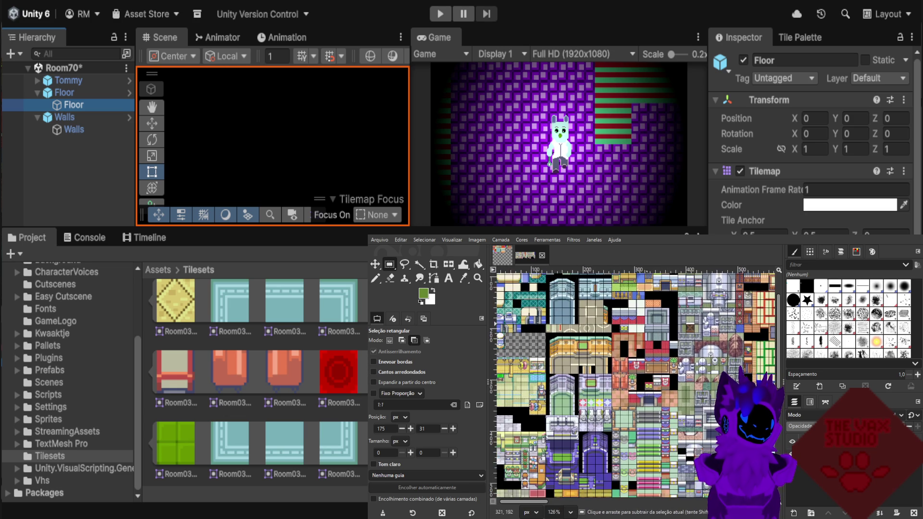
{"action": "scroll", "coordinate": [560, 363], "scroll_direction": "up", "scroll_amount": 6}
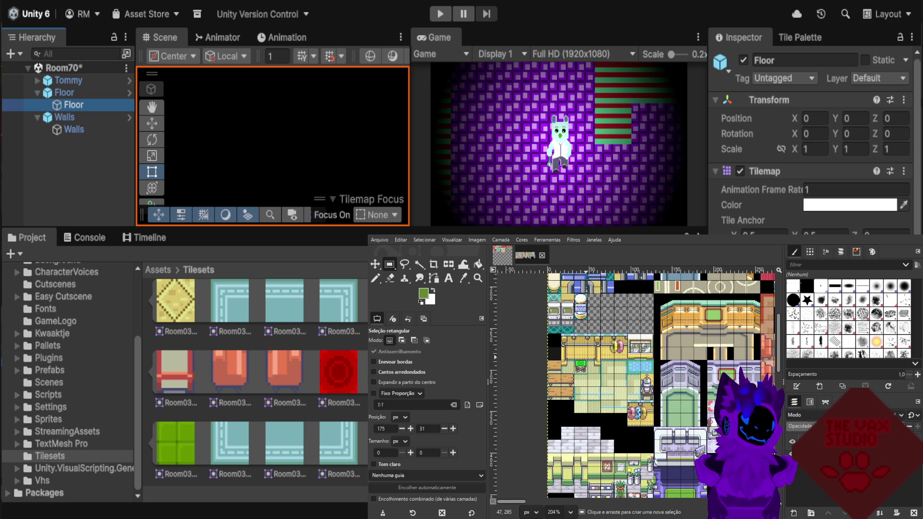
{"action": "scroll", "coordinate": [663, 384], "scroll_direction": "down", "scroll_amount": 3}
{"action": "scroll", "coordinate": [663, 384], "scroll_direction": "up", "scroll_amount": 1}
{"action": "scroll", "coordinate": [586, 381], "scroll_direction": "up", "scroll_amount": 1}
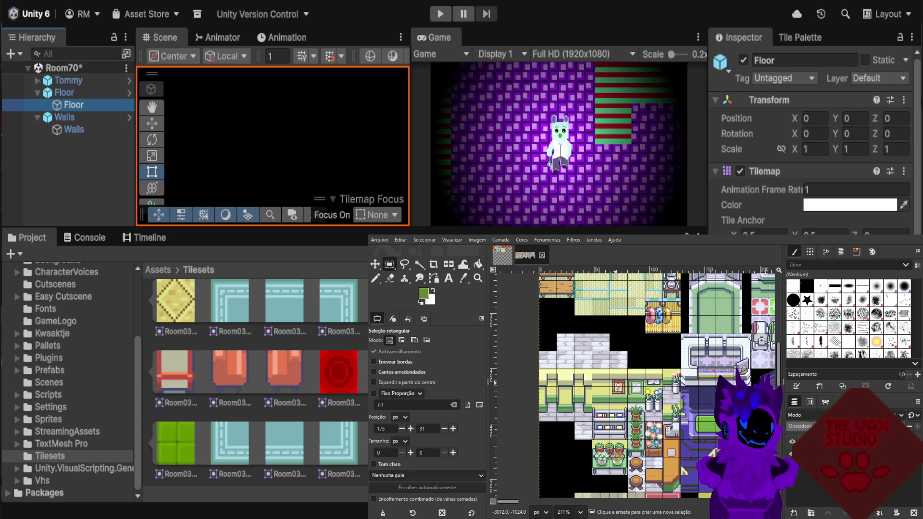
{"action": "scroll", "coordinate": [632, 385], "scroll_direction": "down", "scroll_amount": 1}
{"action": "scroll", "coordinate": [621, 385], "scroll_direction": "down", "scroll_amount": 1}
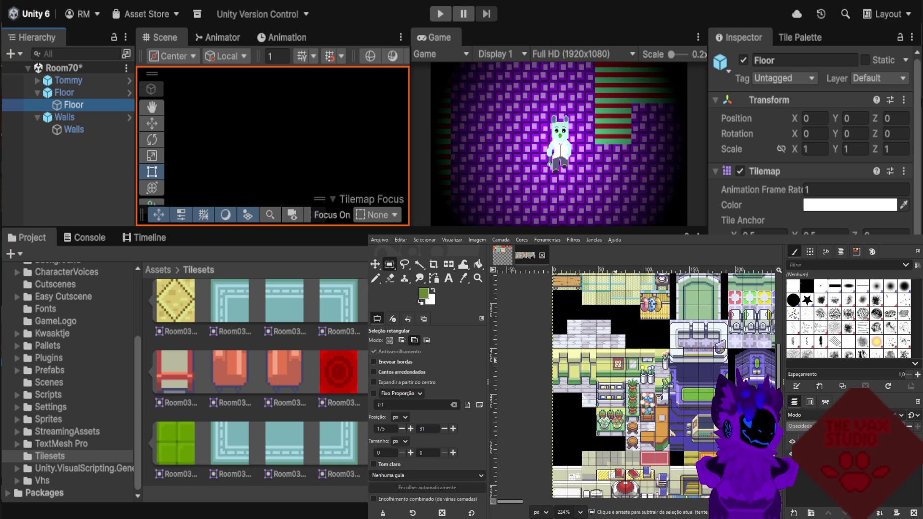
{"action": "scroll", "coordinate": [663, 384], "scroll_direction": "down", "scroll_amount": 7}
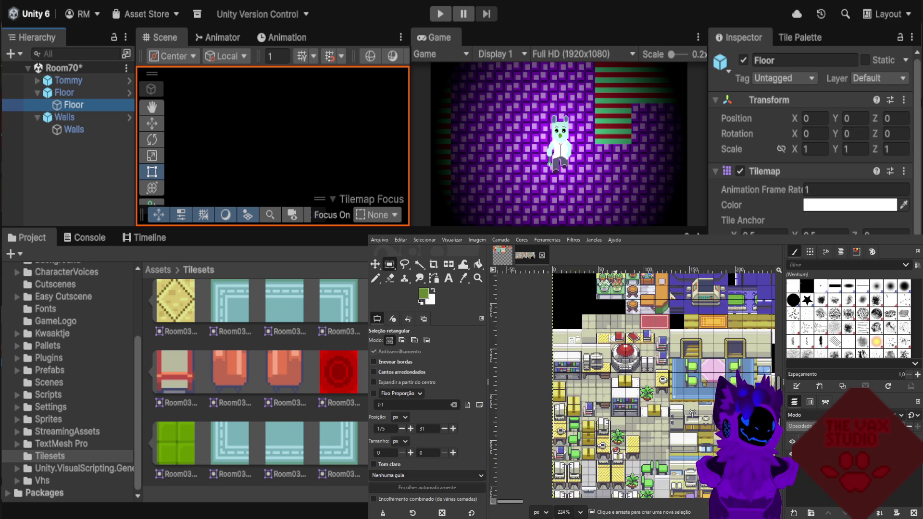
{"action": "scroll", "coordinate": [664, 384], "scroll_direction": "down", "scroll_amount": 6}
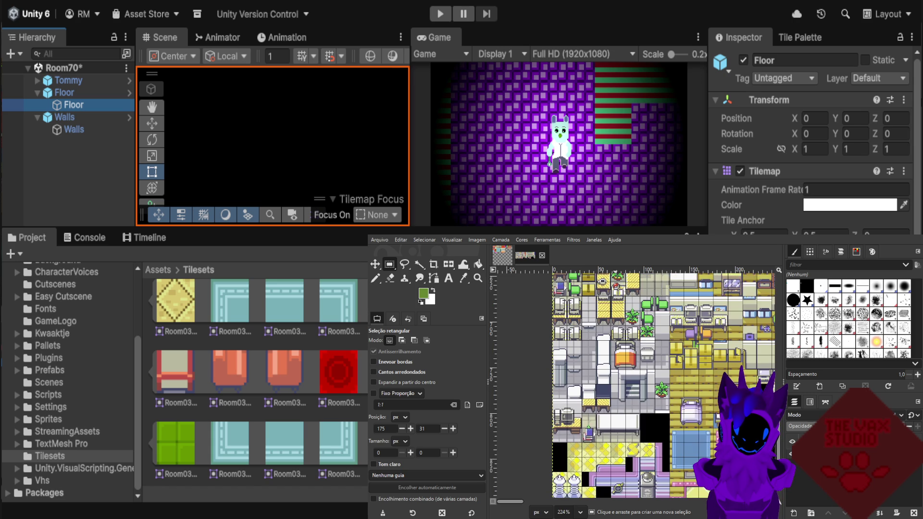
{"action": "scroll", "coordinate": [663, 385], "scroll_direction": "down", "scroll_amount": 3}
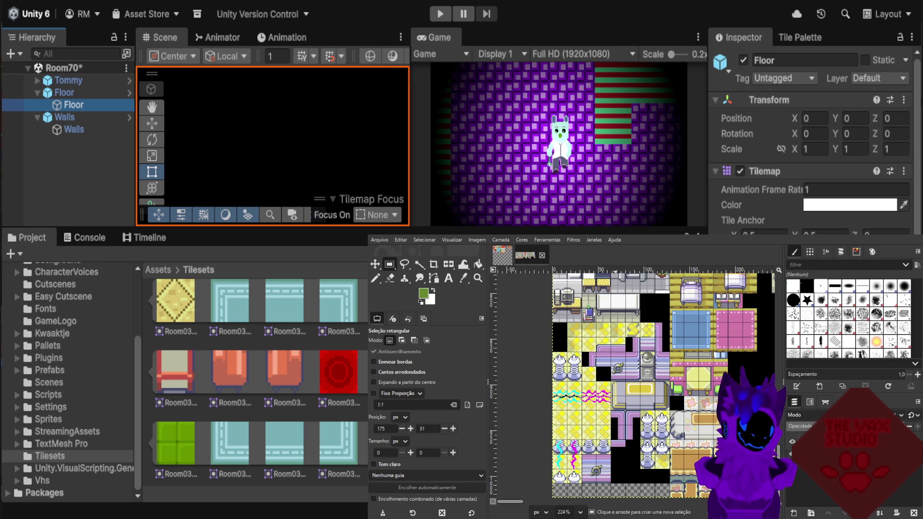
{"action": "scroll", "coordinate": [663, 385], "scroll_direction": "down", "scroll_amount": 4, "text": "ctrl"}
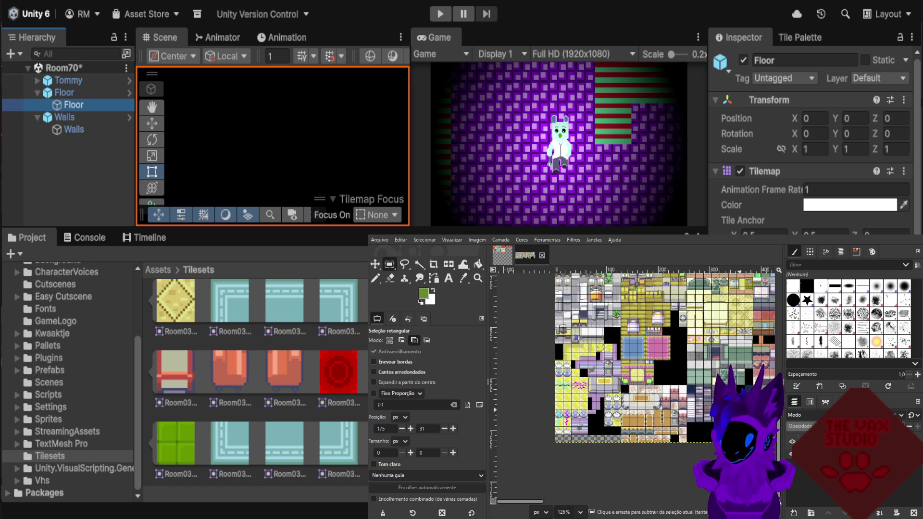
{"action": "scroll", "coordinate": [745, 353], "scroll_direction": "up", "scroll_amount": 2, "text": "ctrl"}
{"action": "scroll", "coordinate": [745, 353], "scroll_direction": "up", "scroll_amount": 2, "text": "ctrl"}
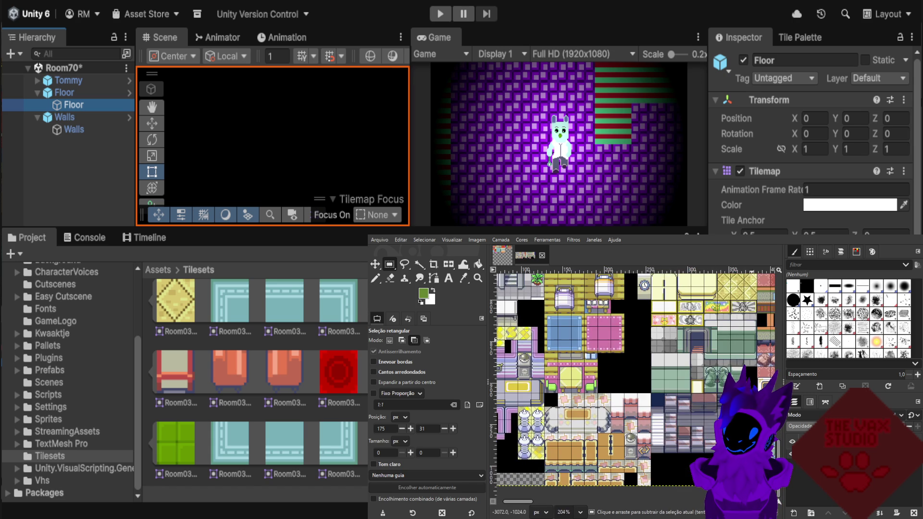
{"action": "scroll", "coordinate": [742, 344], "scroll_direction": "up", "scroll_amount": 1, "text": "ctrl"}
{"action": "scroll", "coordinate": [634, 384], "scroll_direction": "down", "scroll_amount": 5, "text": "ctrl"}
{"action": "scroll", "coordinate": [634, 374], "scroll_direction": "right", "scroll_amount": 2}
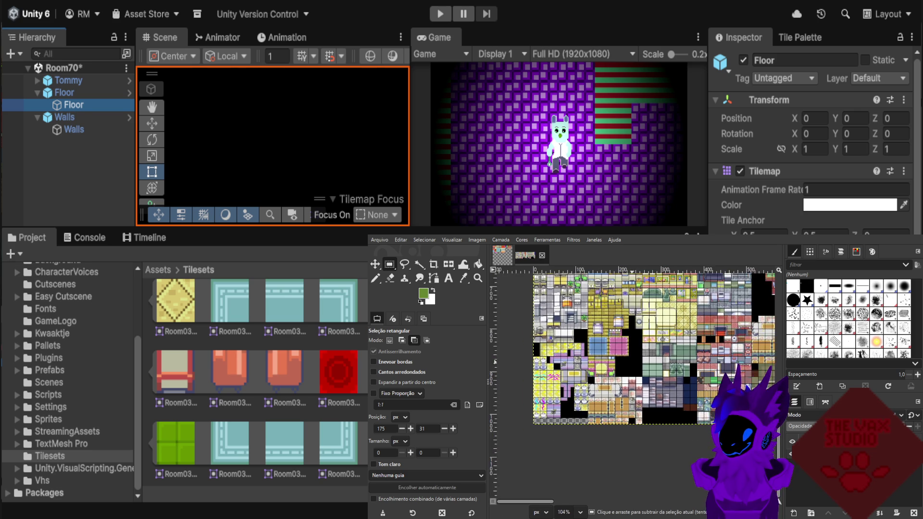
{"action": "scroll", "coordinate": [634, 375], "scroll_direction": "up", "scroll_amount": 1}
{"action": "scroll", "coordinate": [706, 319], "scroll_direction": "up", "scroll_amount": 10, "text": "ctrl"}
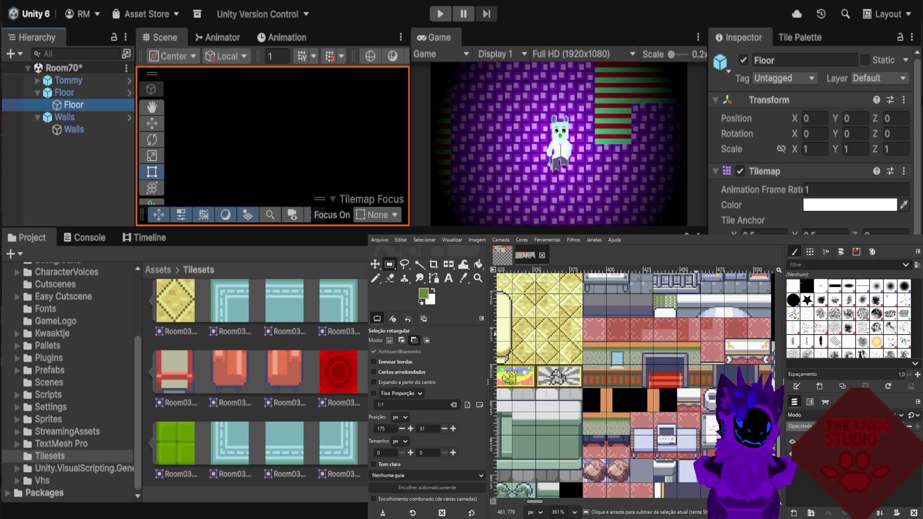
{"action": "scroll", "coordinate": [644, 358], "scroll_direction": "up", "scroll_amount": 2, "text": "ctrl"}
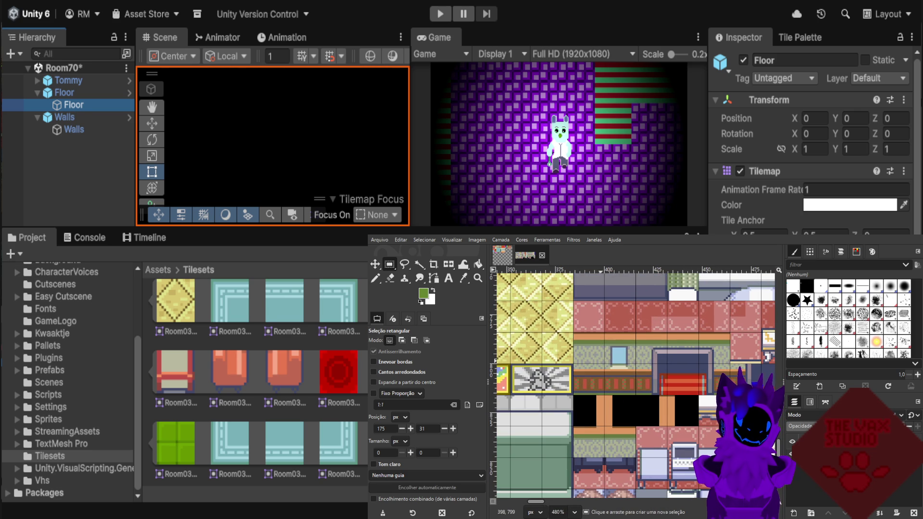
{"action": "scroll", "coordinate": [601, 361], "scroll_direction": "down", "scroll_amount": 3, "text": "ctrl"}
{"action": "scroll", "coordinate": [601, 361], "scroll_direction": "down", "scroll_amount": 4, "text": "ctrl"}
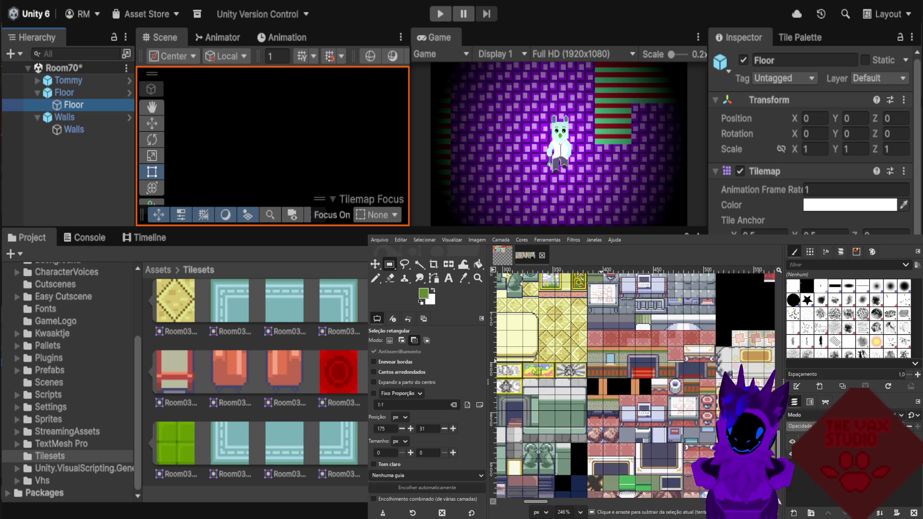
{"action": "scroll", "coordinate": [613, 358], "scroll_direction": "down", "scroll_amount": 1, "text": "ctrl"}
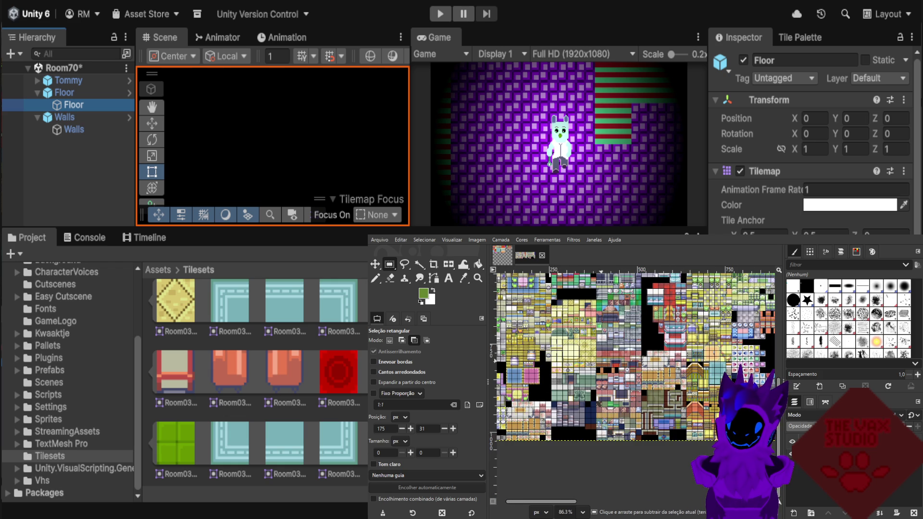
{"action": "scroll", "coordinate": [613, 358], "scroll_direction": "up", "scroll_amount": 3}
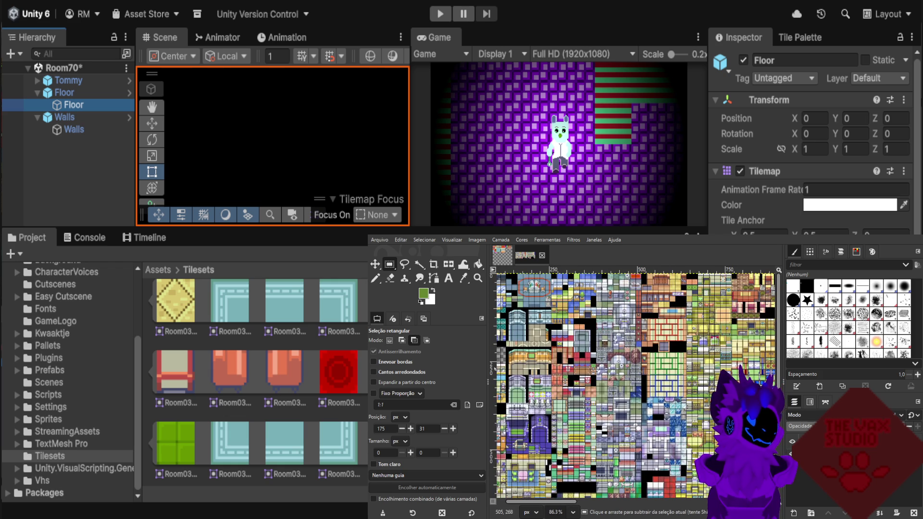
{"action": "scroll", "coordinate": [608, 360], "scroll_direction": "up", "scroll_amount": 2}
{"action": "scroll", "coordinate": [577, 336], "scroll_direction": "left", "scroll_amount": 3}
{"action": "scroll", "coordinate": [572, 337], "scroll_direction": "up", "scroll_amount": 5, "text": "ctrl"}
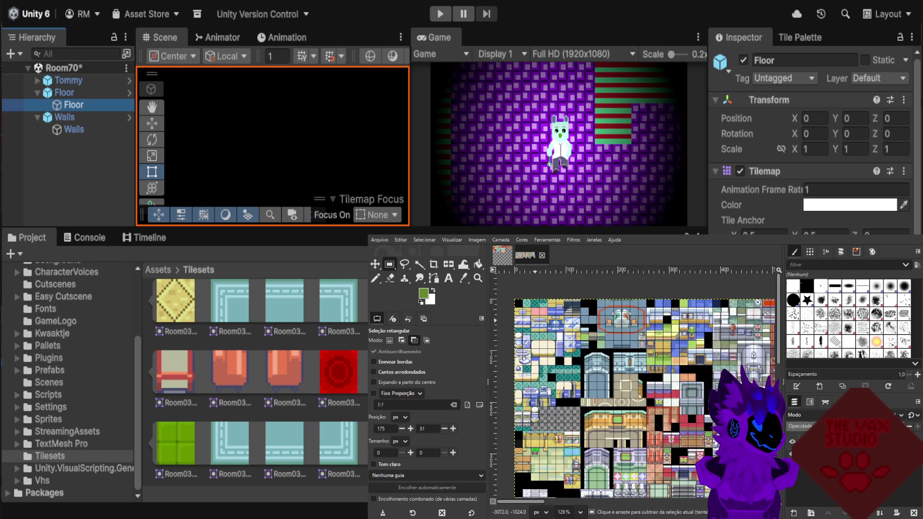
{"action": "key", "text": "ctrl"}
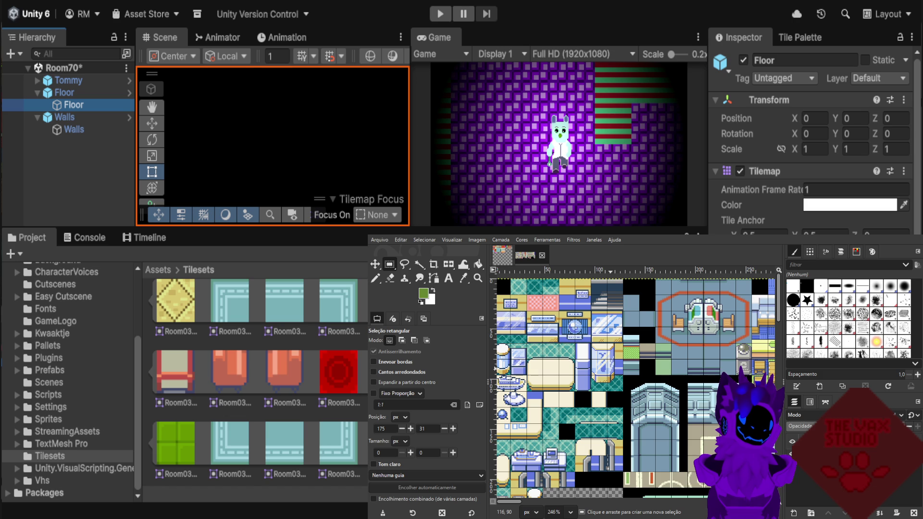
{"action": "scroll", "coordinate": [644, 340], "scroll_direction": "up", "scroll_amount": 3, "text": "ctrl"}
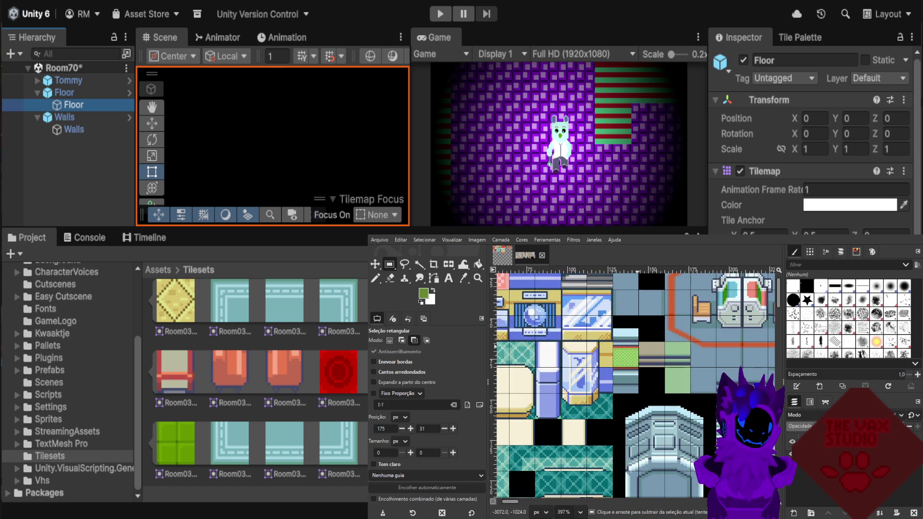
{"action": "scroll", "coordinate": [635, 336], "scroll_direction": "down", "scroll_amount": 1, "text": "ctrl"}
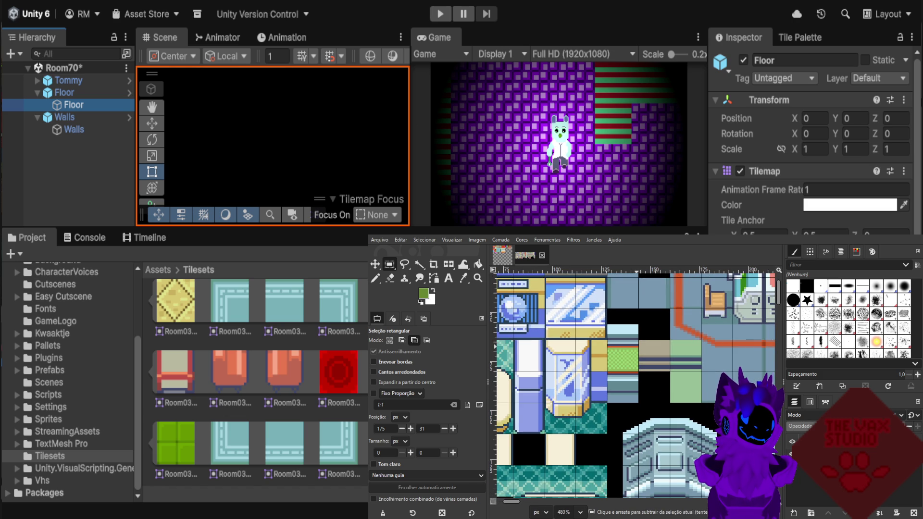
{"action": "scroll", "coordinate": [634, 366], "scroll_direction": "down", "scroll_amount": 3, "text": "ctrl"}
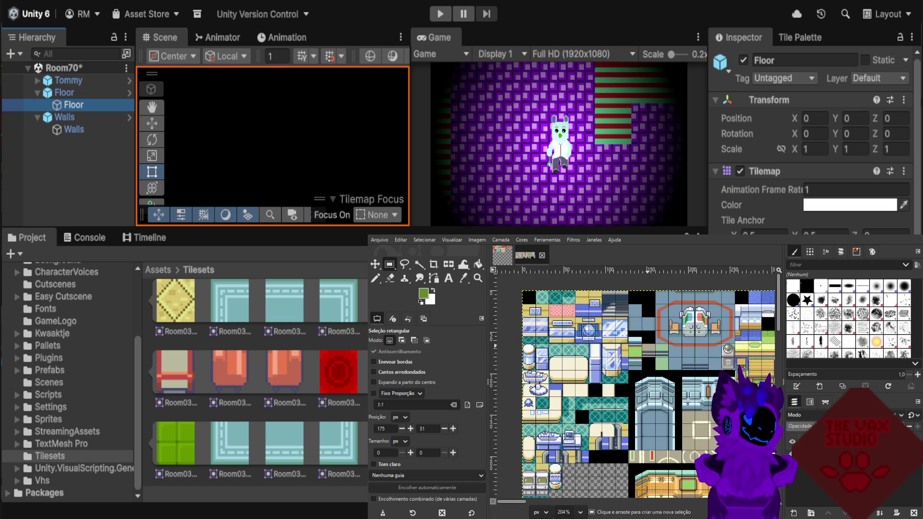
{"action": "scroll", "coordinate": [648, 346], "scroll_direction": "down", "scroll_amount": 1}
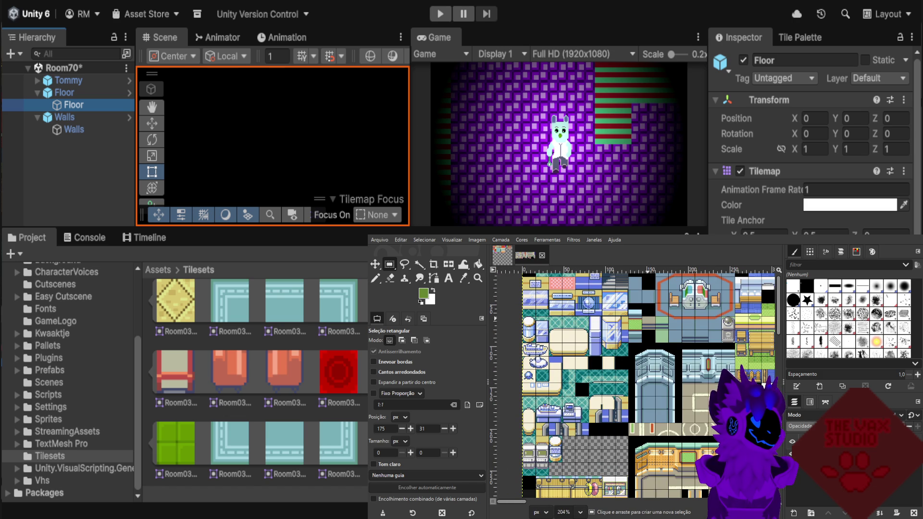
{"action": "scroll", "coordinate": [647, 384], "scroll_direction": "down", "scroll_amount": 1}
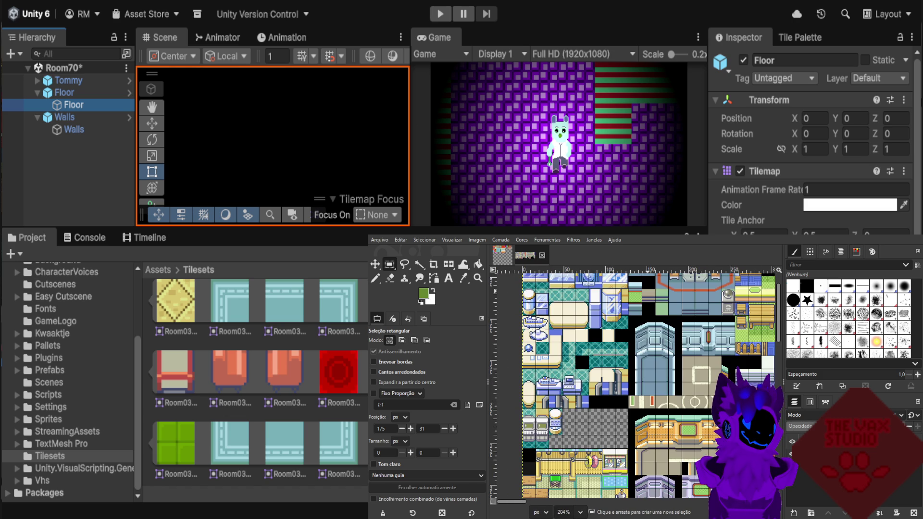
{"action": "scroll", "coordinate": [648, 384], "scroll_direction": "down", "scroll_amount": 1}
{"action": "scroll", "coordinate": [726, 341], "scroll_direction": "up", "scroll_amount": 1}
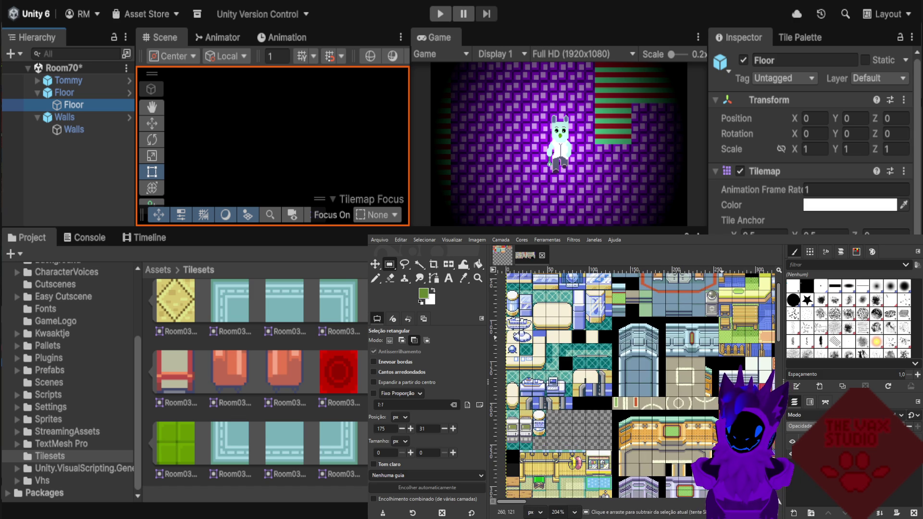
{"action": "scroll", "coordinate": [721, 338], "scroll_direction": "up", "scroll_amount": 3}
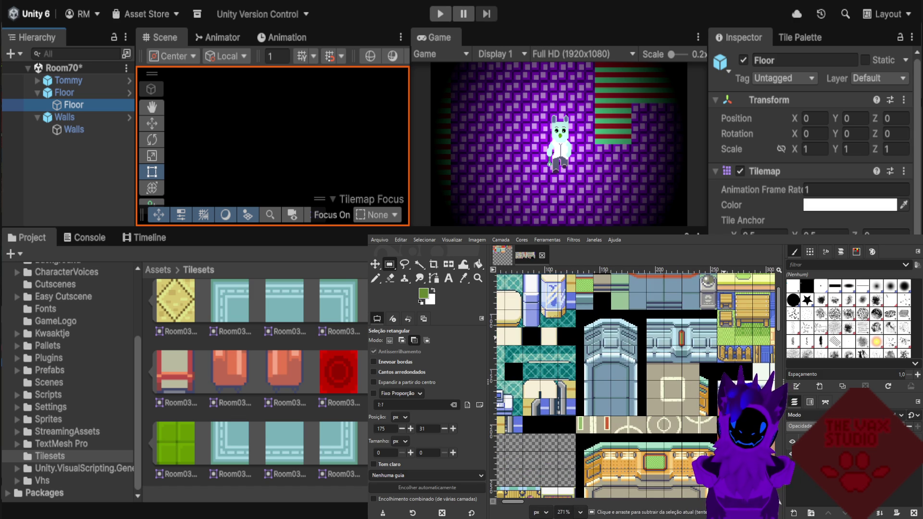
{"action": "scroll", "coordinate": [511, 355], "scroll_direction": "down", "scroll_amount": 6}
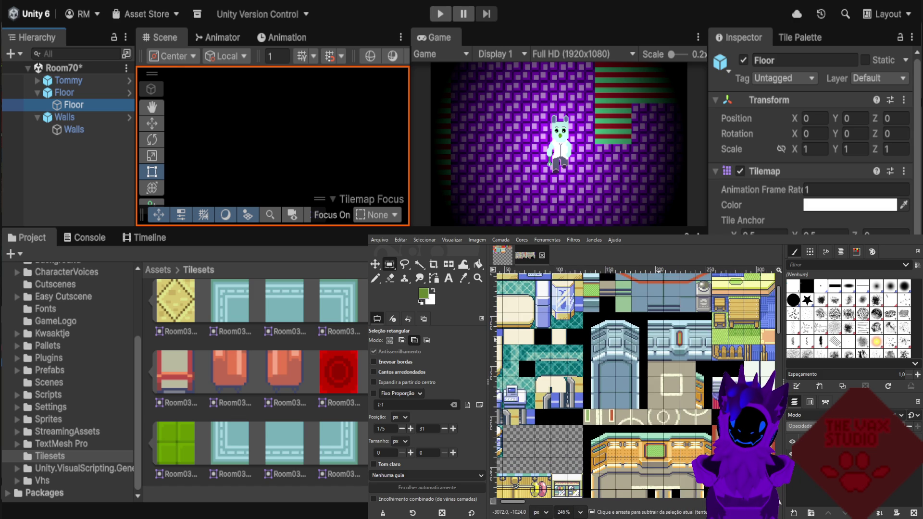
{"action": "scroll", "coordinate": [656, 340], "scroll_direction": "down", "scroll_amount": 2}
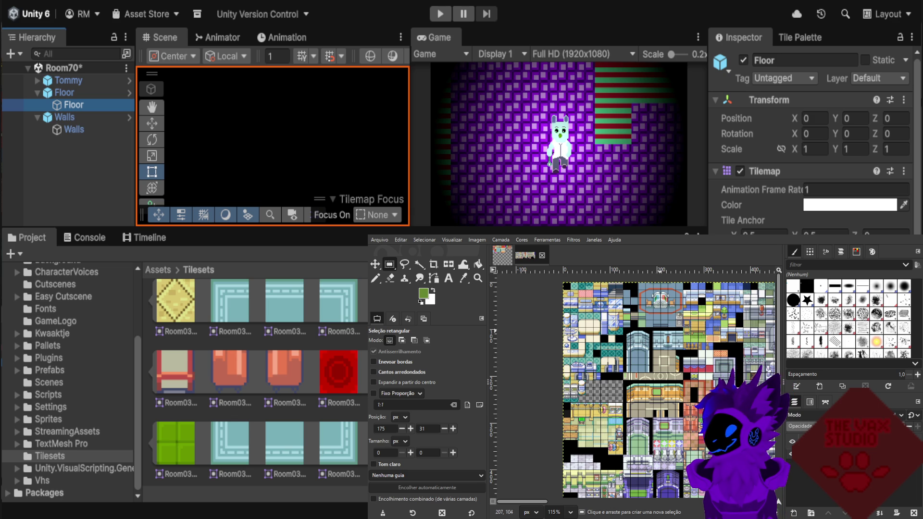
{"action": "scroll", "coordinate": [625, 384], "scroll_direction": "up", "scroll_amount": 3}
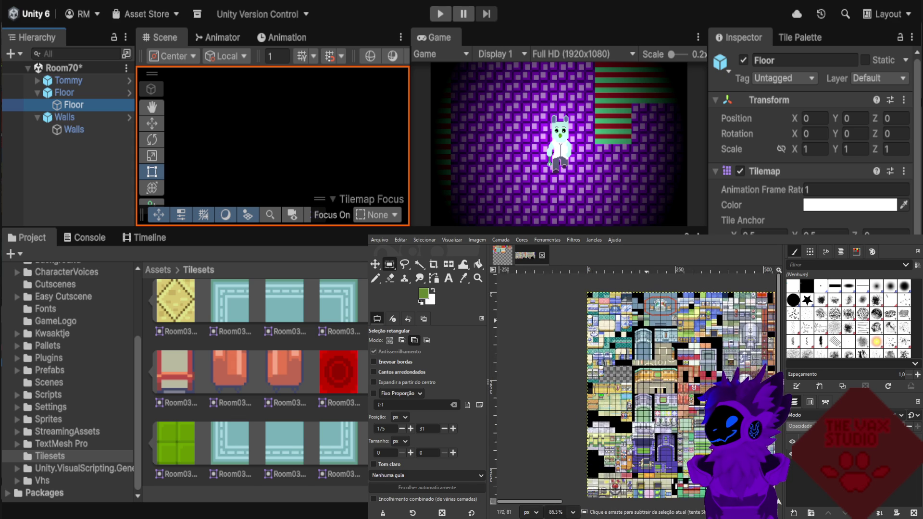
{"action": "scroll", "coordinate": [730, 385], "scroll_direction": "up", "scroll_amount": 3}
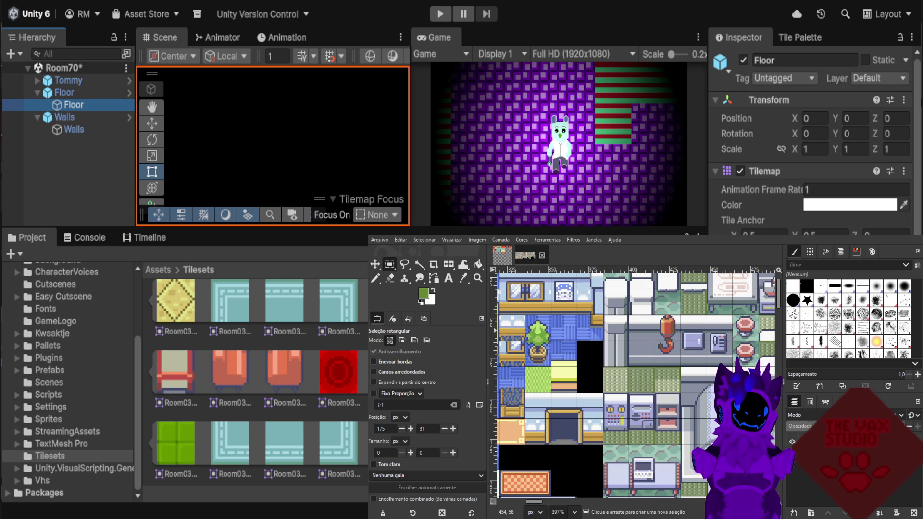
{"action": "scroll", "coordinate": [635, 385], "scroll_direction": "down", "scroll_amount": 3}
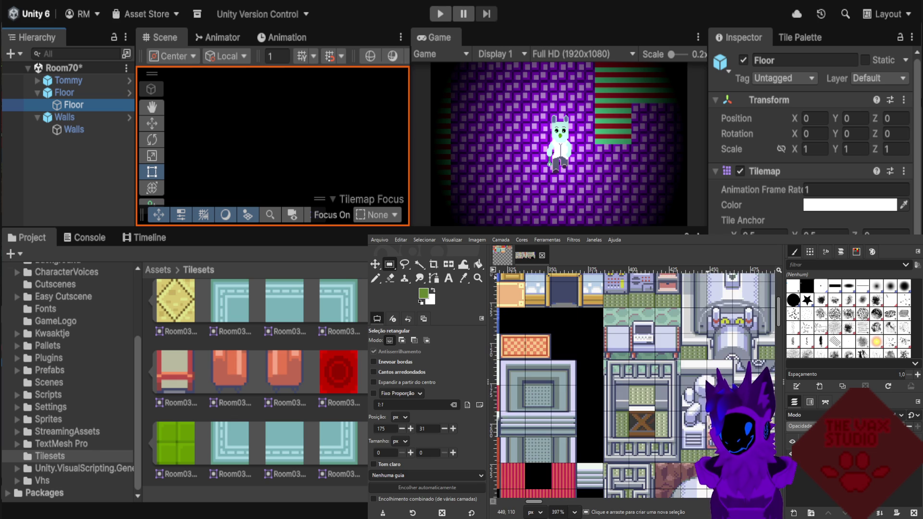
{"action": "scroll", "coordinate": [709, 370], "scroll_direction": "down", "scroll_amount": 4}
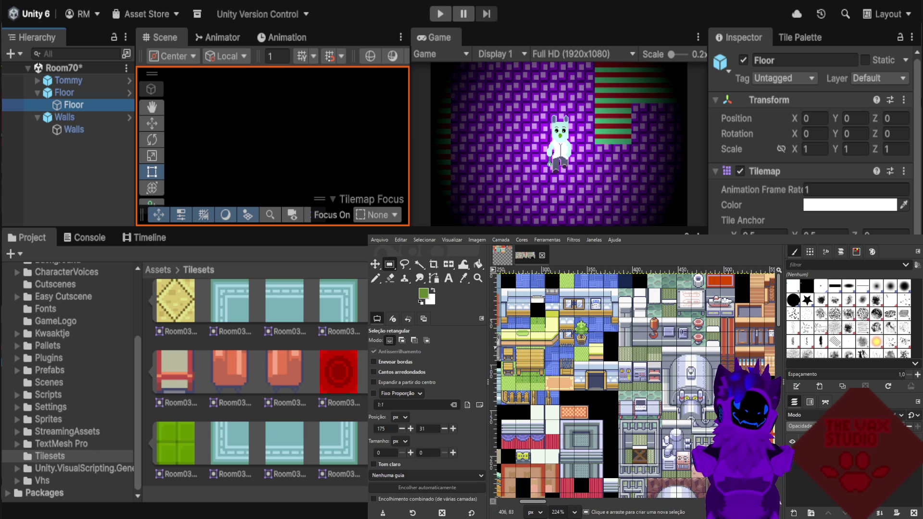
{"action": "scroll", "coordinate": [507, 267], "scroll_direction": "down", "scroll_amount": 2}
{"action": "scroll", "coordinate": [623, 326], "scroll_direction": "left", "scroll_amount": 2}
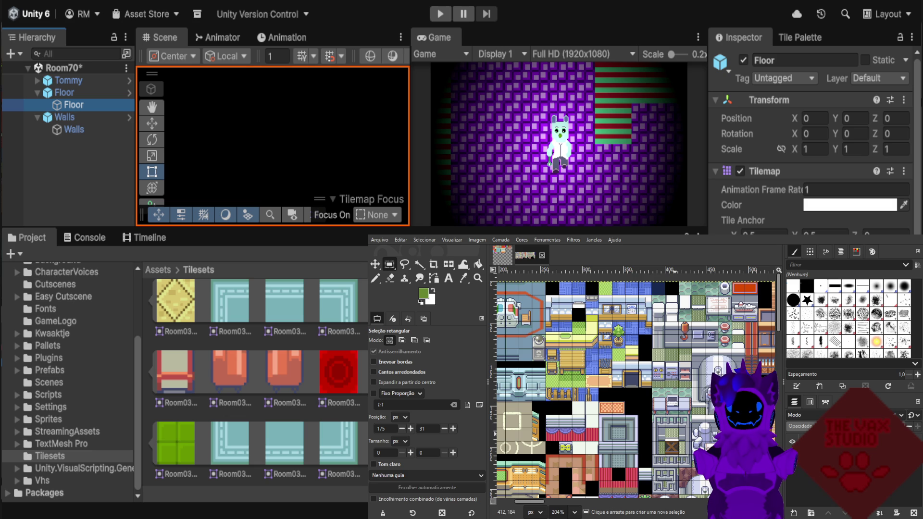
{"action": "scroll", "coordinate": [559, 357], "scroll_direction": "down", "scroll_amount": 2}
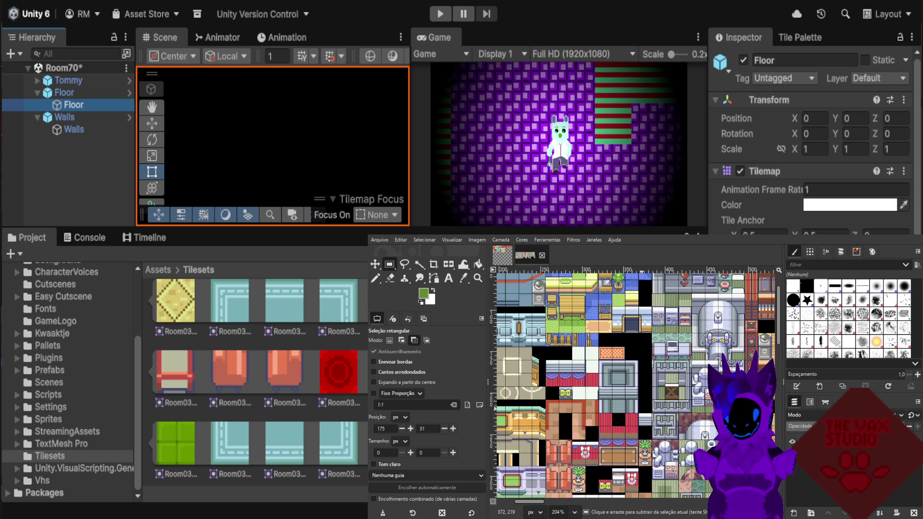
{"action": "scroll", "coordinate": [559, 357], "scroll_direction": "down", "scroll_amount": 1, "text": "ctrl"}
{"action": "scroll", "coordinate": [533, 373], "scroll_direction": "up", "scroll_amount": 4, "text": "ctrl"}
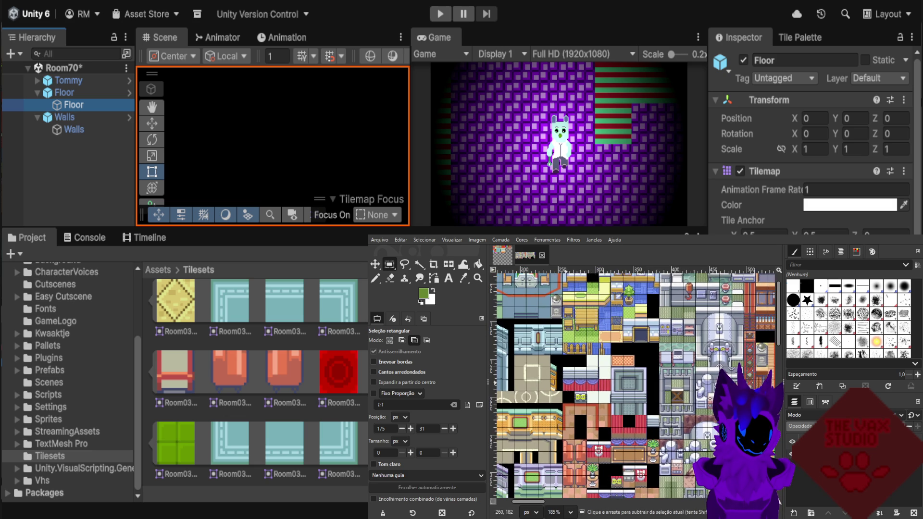
{"action": "scroll", "coordinate": [581, 358], "scroll_direction": "up", "scroll_amount": 1, "text": "ctrl"}
{"action": "scroll", "coordinate": [581, 358], "scroll_direction": "up", "scroll_amount": 1}
{"action": "scroll", "coordinate": [580, 358], "scroll_direction": "up", "scroll_amount": 1, "text": "ctrl"}
{"action": "scroll", "coordinate": [581, 358], "scroll_direction": "down", "scroll_amount": 1}
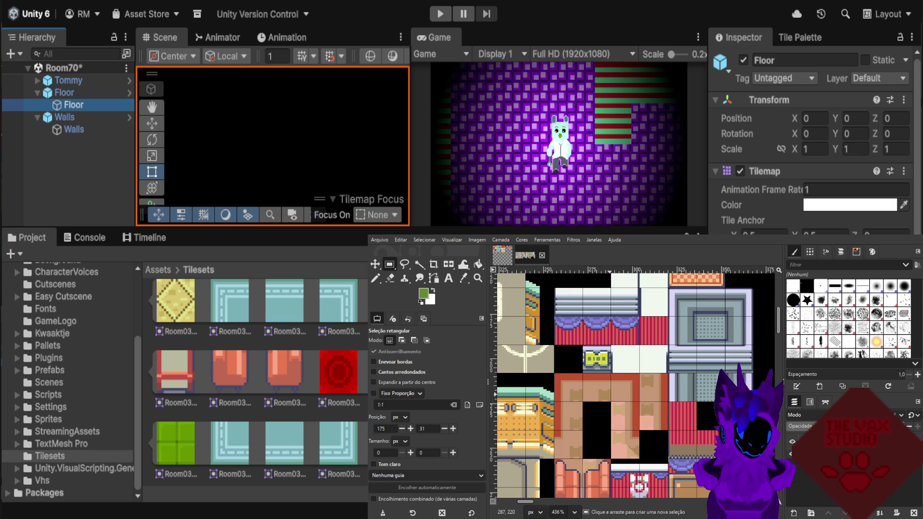
{"action": "scroll", "coordinate": [581, 358], "scroll_direction": "down", "scroll_amount": 1}
{"action": "scroll", "coordinate": [581, 358], "scroll_direction": "down", "scroll_amount": 1, "text": "ctrl"}
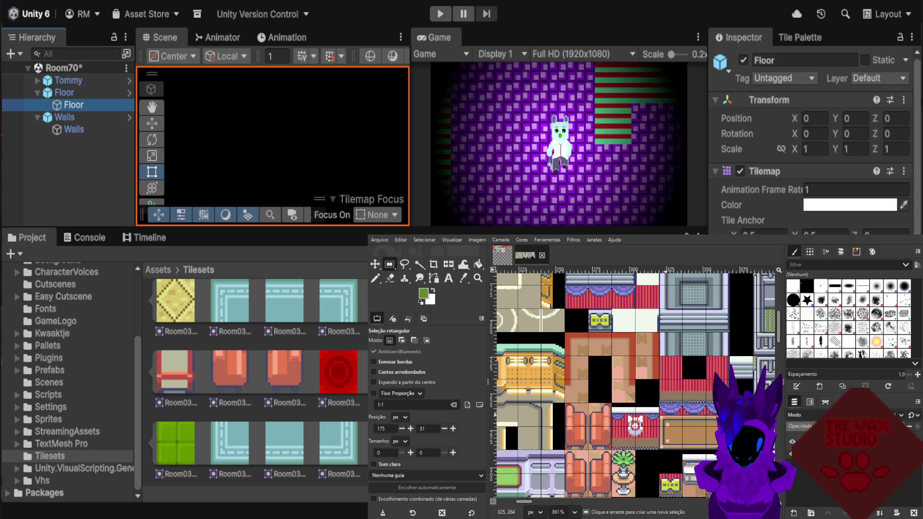
{"action": "scroll", "coordinate": [663, 375], "scroll_direction": "down", "scroll_amount": 5}
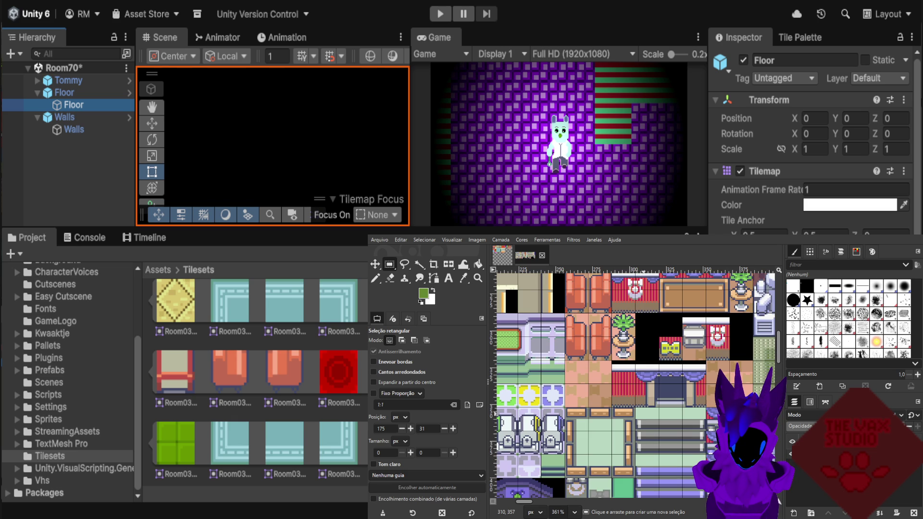
{"action": "scroll", "coordinate": [645, 384], "scroll_direction": "down", "scroll_amount": 1}
{"action": "key", "text": "ctrl"}
{"action": "scroll", "coordinate": [688, 385], "scroll_direction": "up", "scroll_amount": 1, "text": "ctrl"}
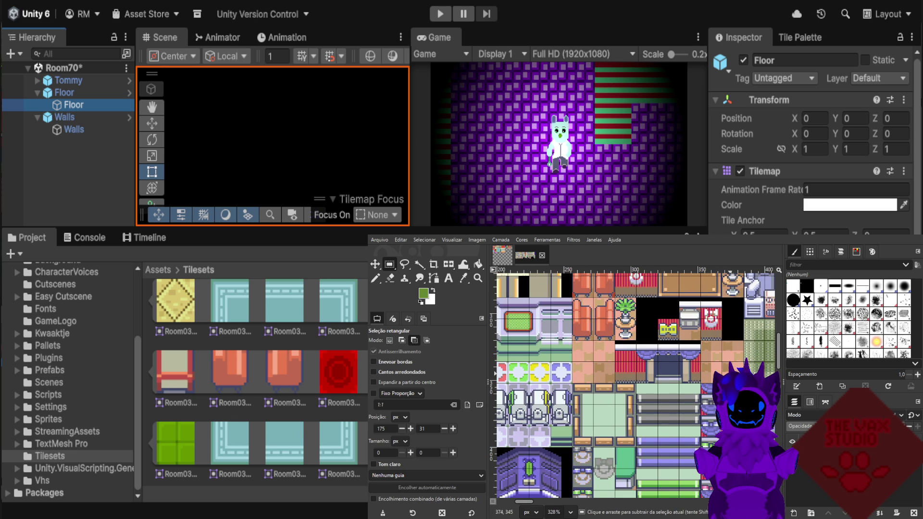
{"action": "scroll", "coordinate": [725, 346], "scroll_direction": "up", "scroll_amount": 2, "text": "ctrl"}
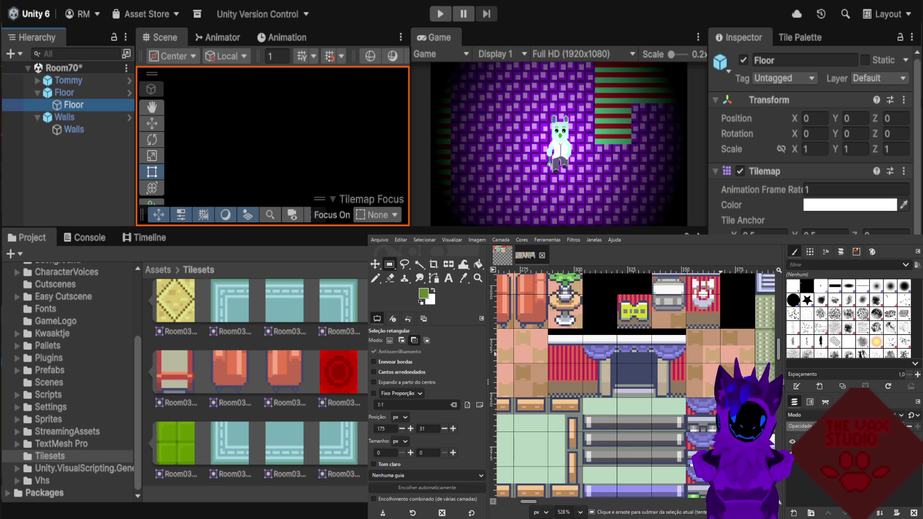
{"action": "scroll", "coordinate": [725, 346], "scroll_direction": "down", "scroll_amount": 4, "text": "ctrl"}
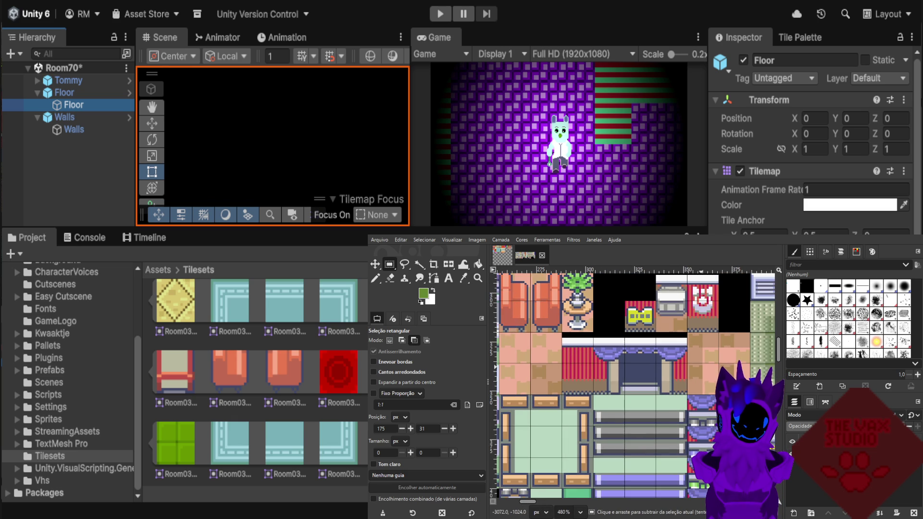
{"action": "scroll", "coordinate": [672, 346], "scroll_direction": "down", "scroll_amount": 3, "text": "ctrl"}
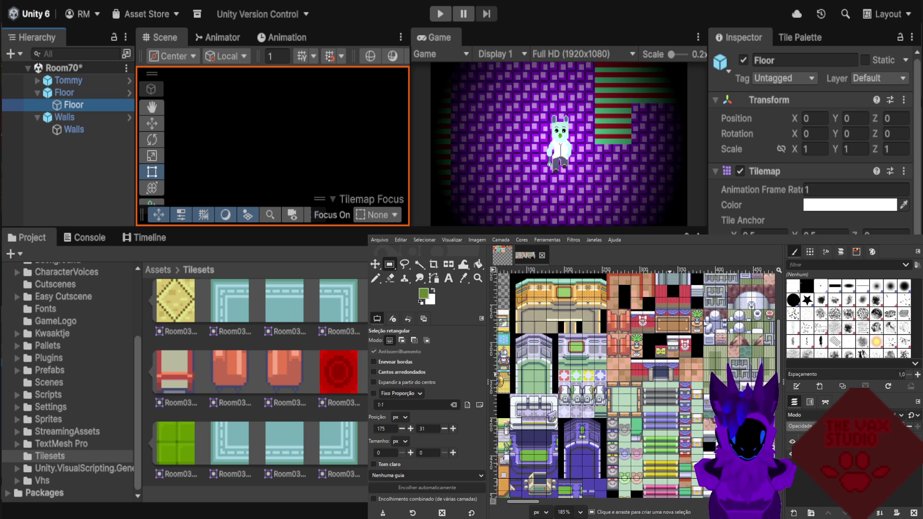
{"action": "scroll", "coordinate": [673, 346], "scroll_direction": "down", "scroll_amount": 2}
{"action": "scroll", "coordinate": [670, 431], "scroll_direction": "up", "scroll_amount": 1}
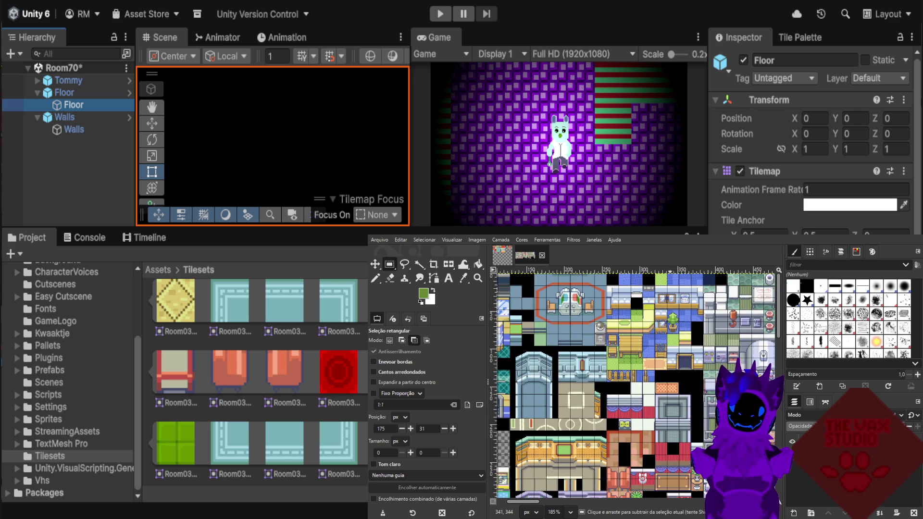
{"action": "scroll", "coordinate": [669, 431], "scroll_direction": "down", "scroll_amount": 7, "text": "ctrl"}
{"action": "scroll", "coordinate": [692, 375], "scroll_direction": "up", "scroll_amount": 4}
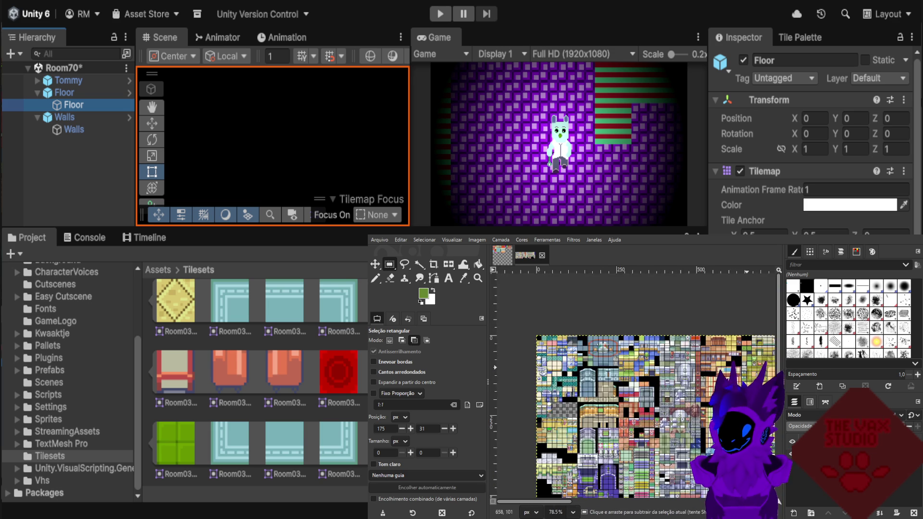
{"action": "scroll", "coordinate": [708, 347], "scroll_direction": "up", "scroll_amount": 4, "text": "ctrl"}
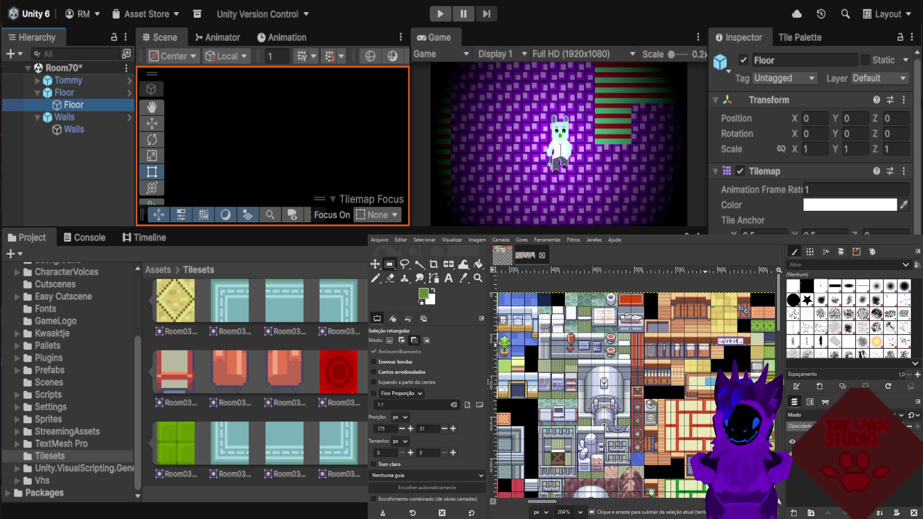
{"action": "scroll", "coordinate": [623, 377], "scroll_direction": "down", "scroll_amount": 3, "text": "ctrl"}
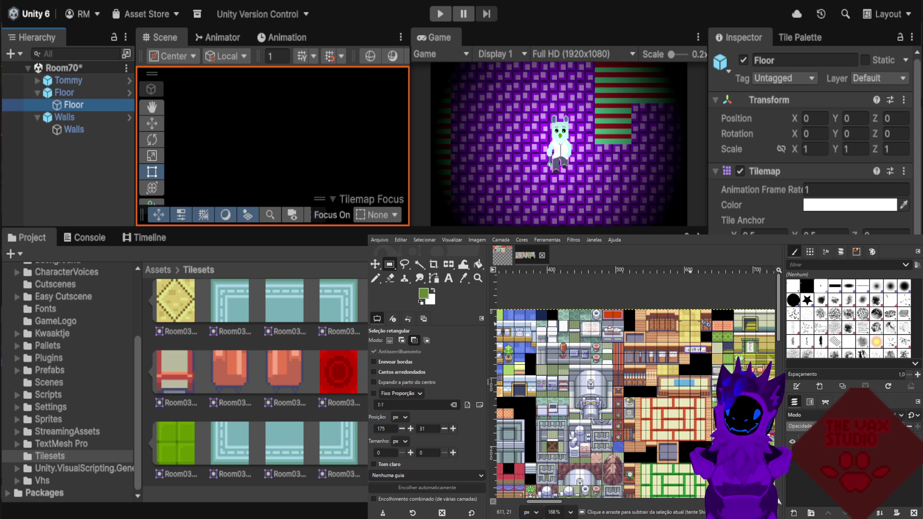
{"action": "scroll", "coordinate": [694, 324], "scroll_direction": "up", "scroll_amount": 3, "text": "ctrl"}
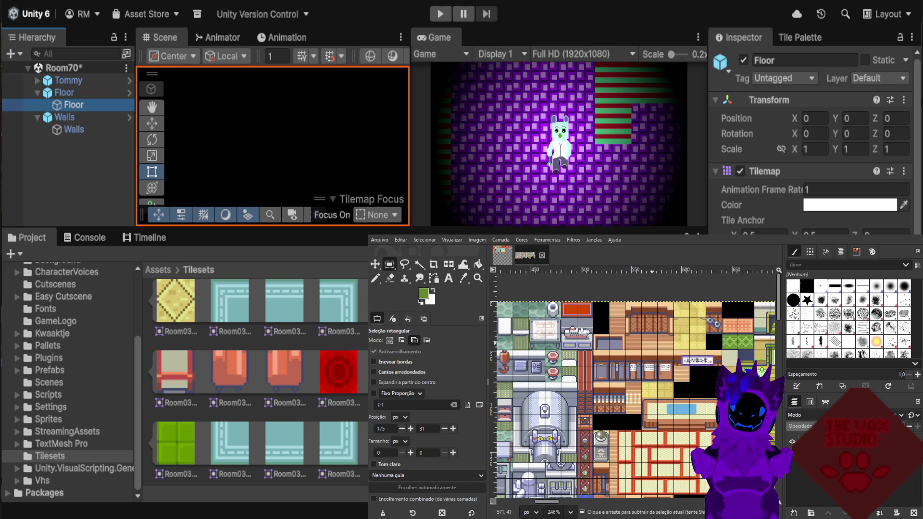
{"action": "scroll", "coordinate": [634, 399], "scroll_direction": "down", "scroll_amount": 8, "text": "ctrl"}
{"action": "scroll", "coordinate": [737, 380], "scroll_direction": "down", "scroll_amount": 2, "text": "ctrl"}
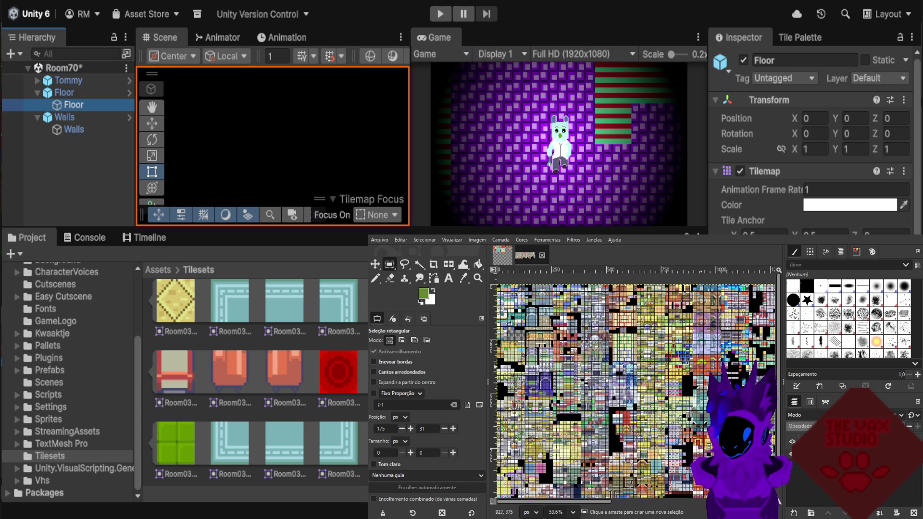
{"action": "scroll", "coordinate": [721, 372], "scroll_direction": "down", "scroll_amount": 1}
{"action": "scroll", "coordinate": [751, 378], "scroll_direction": "down", "scroll_amount": 2, "text": "ctrl"}
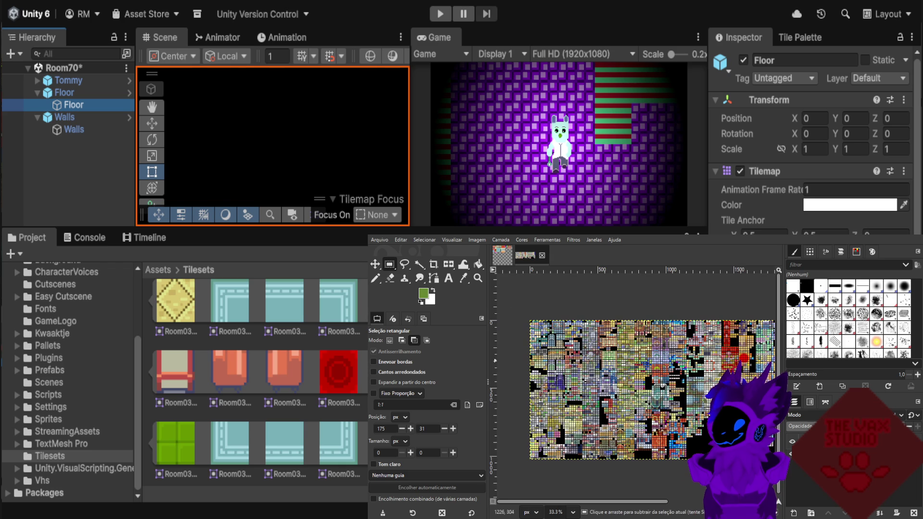
{"action": "scroll", "coordinate": [751, 377], "scroll_direction": "up", "scroll_amount": 2, "text": "ctrl"}
{"action": "scroll", "coordinate": [736, 378], "scroll_direction": "up", "scroll_amount": 7, "text": "ctrl"}
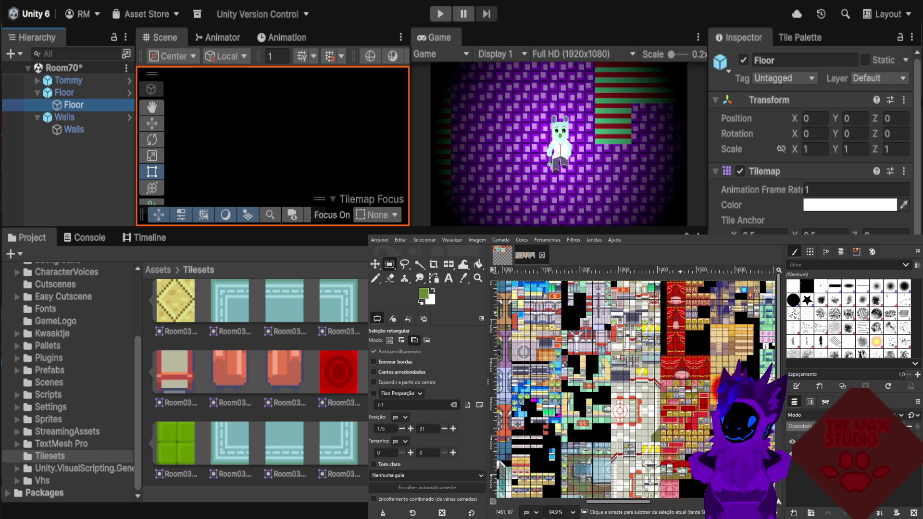
{"action": "scroll", "coordinate": [693, 377], "scroll_direction": "up", "scroll_amount": 1, "text": "ctrl"}
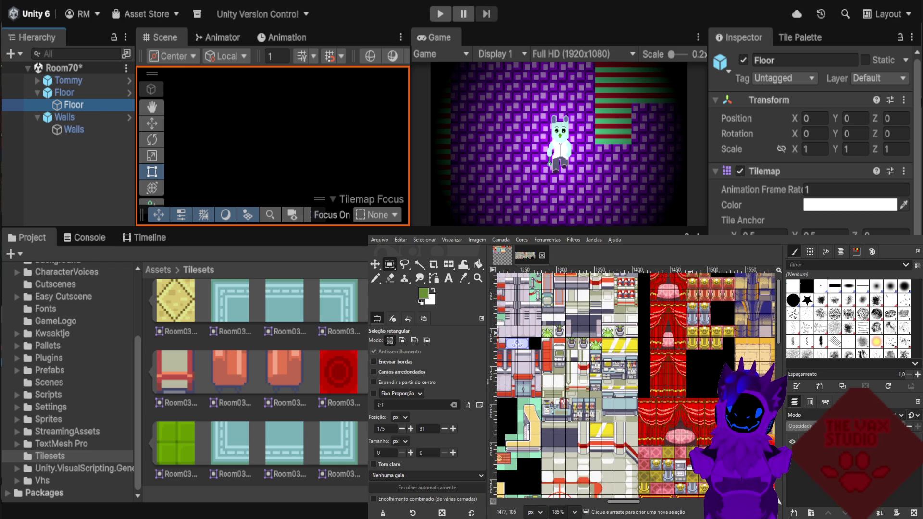
{"action": "scroll", "coordinate": [693, 378], "scroll_direction": "down", "scroll_amount": 3}
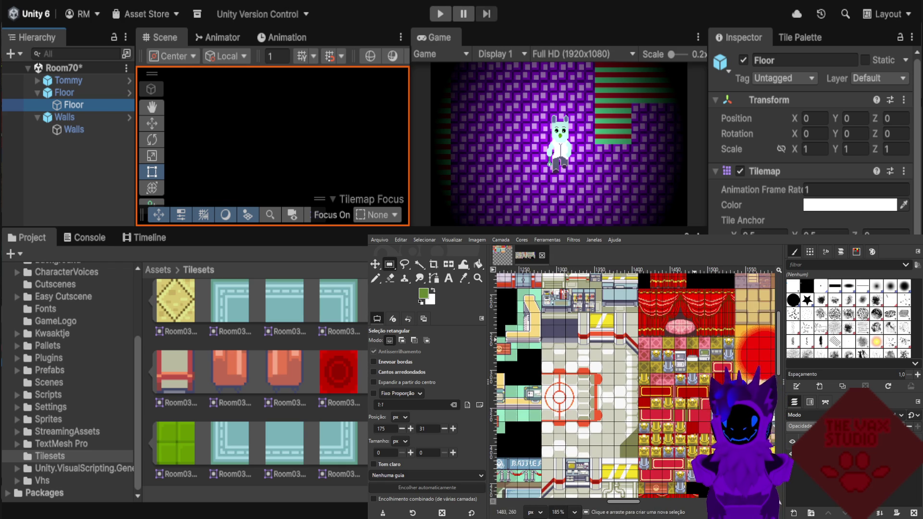
{"action": "scroll", "coordinate": [635, 385], "scroll_direction": "down", "scroll_amount": 2}
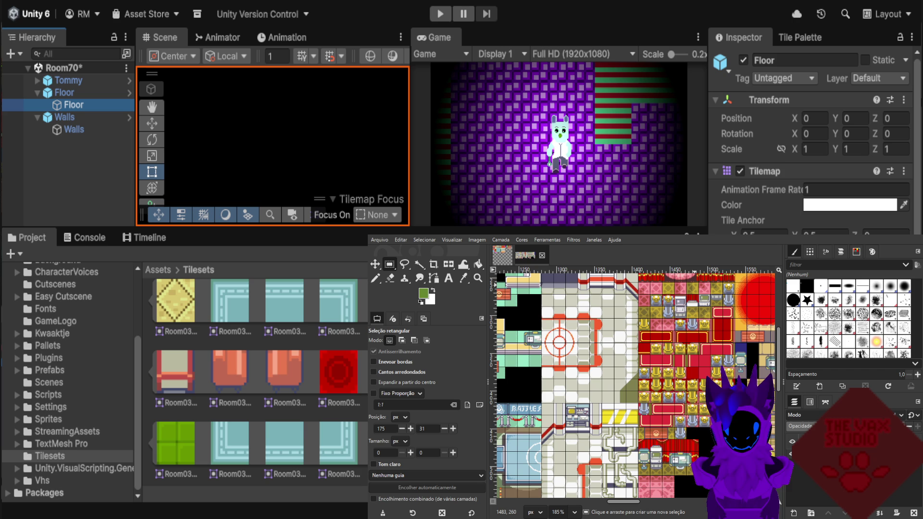
{"action": "scroll", "coordinate": [687, 375], "scroll_direction": "down", "scroll_amount": 10, "text": "ctrl"}
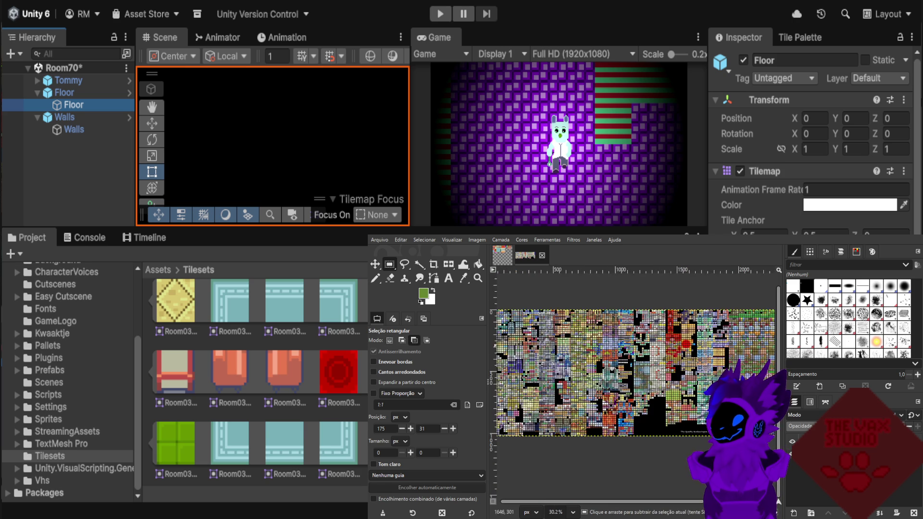
{"action": "scroll", "coordinate": [687, 375], "scroll_direction": "up", "scroll_amount": 5, "text": "ctrl"}
{"action": "scroll", "coordinate": [731, 374], "scroll_direction": "up", "scroll_amount": 4, "text": "ctrl"}
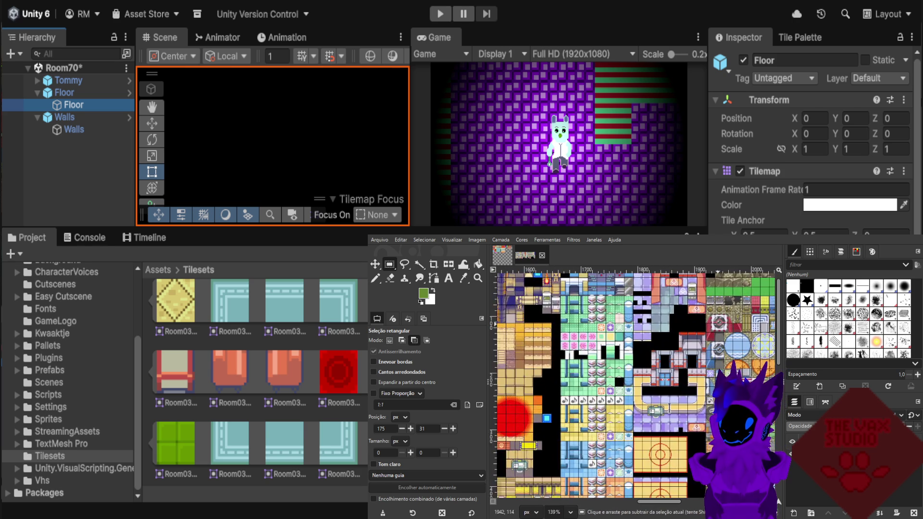
{"action": "scroll", "coordinate": [716, 385], "scroll_direction": "up", "scroll_amount": 3, "text": "ctrl"}
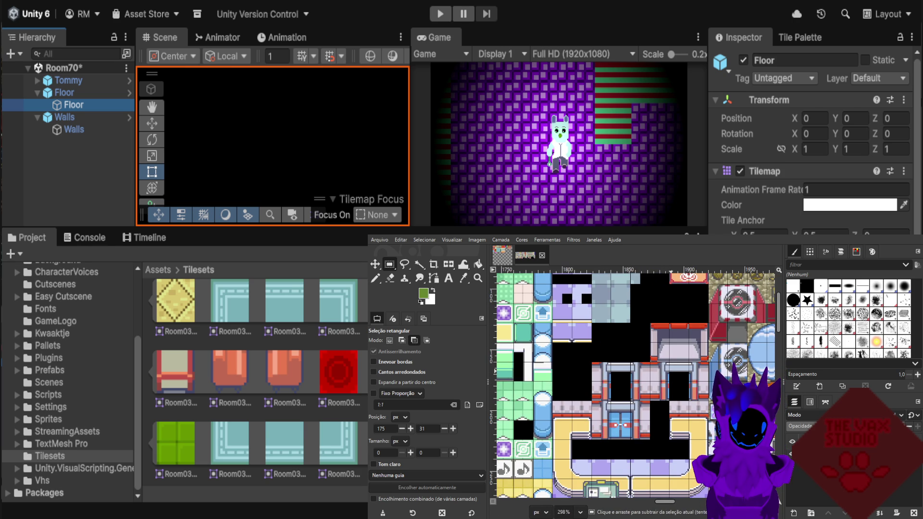
{"action": "scroll", "coordinate": [671, 375], "scroll_direction": "up", "scroll_amount": 2, "text": "ctrl"}
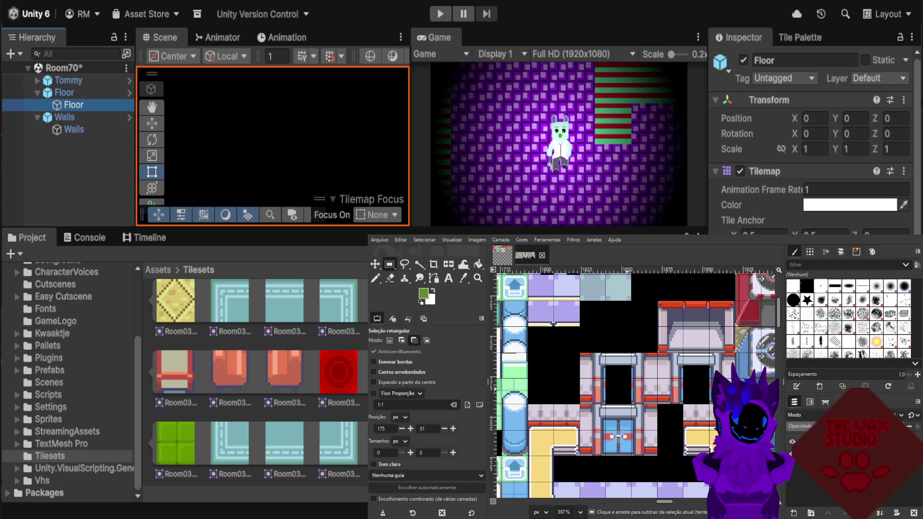
{"action": "key", "text": "ctrl"}
{"action": "scroll", "coordinate": [670, 375], "scroll_direction": "down", "scroll_amount": 3, "text": "ctrl"}
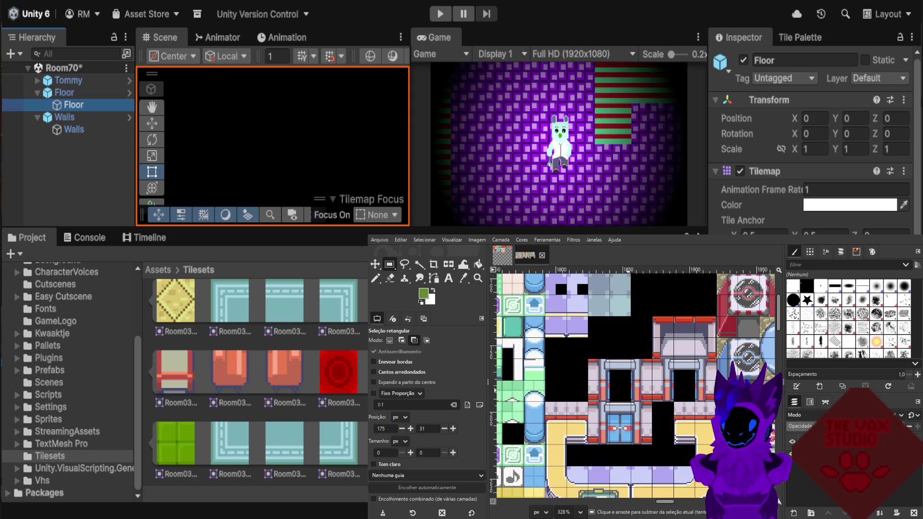
{"action": "scroll", "coordinate": [629, 406], "scroll_direction": "down", "scroll_amount": 3, "text": "ctrl"}
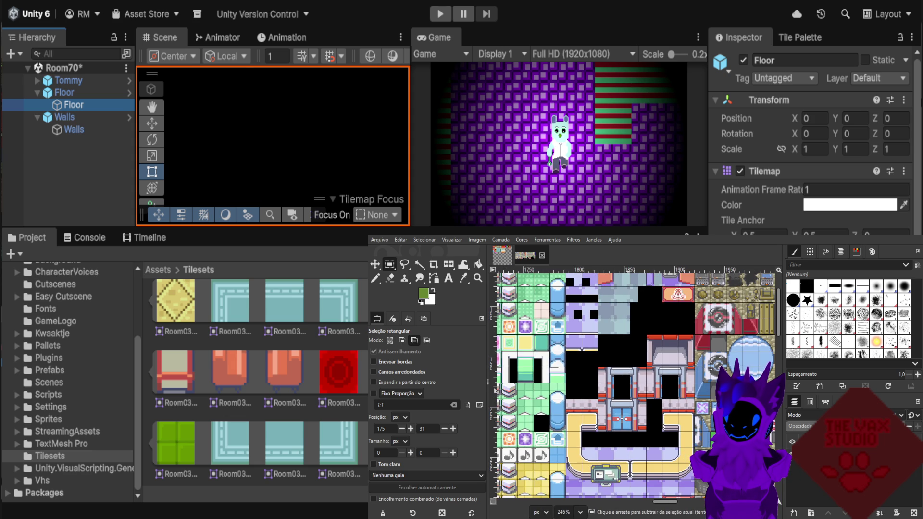
{"action": "scroll", "coordinate": [628, 444], "scroll_direction": "down", "scroll_amount": 3, "text": "ctrl"}
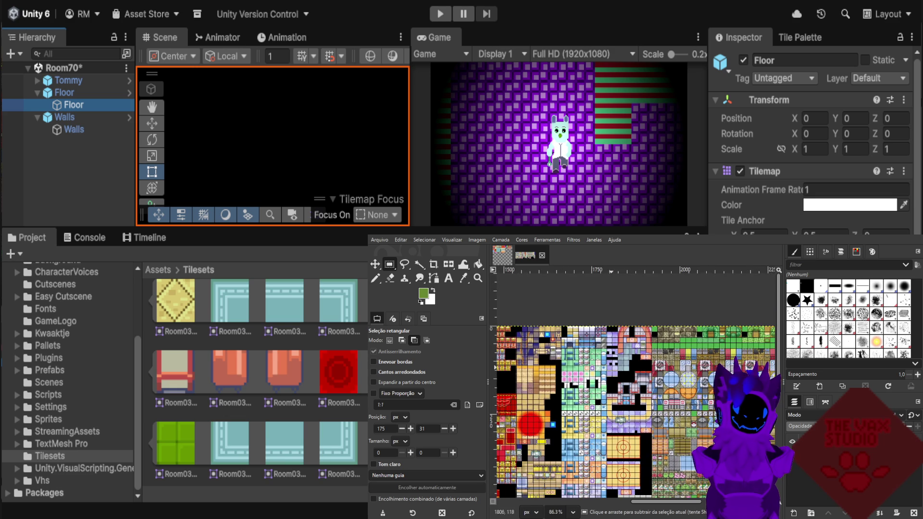
{"action": "scroll", "coordinate": [574, 397], "scroll_direction": "up", "scroll_amount": 3, "text": "ctrl"}
{"action": "scroll", "coordinate": [574, 395], "scroll_direction": "down", "scroll_amount": 4, "text": "ctrl"}
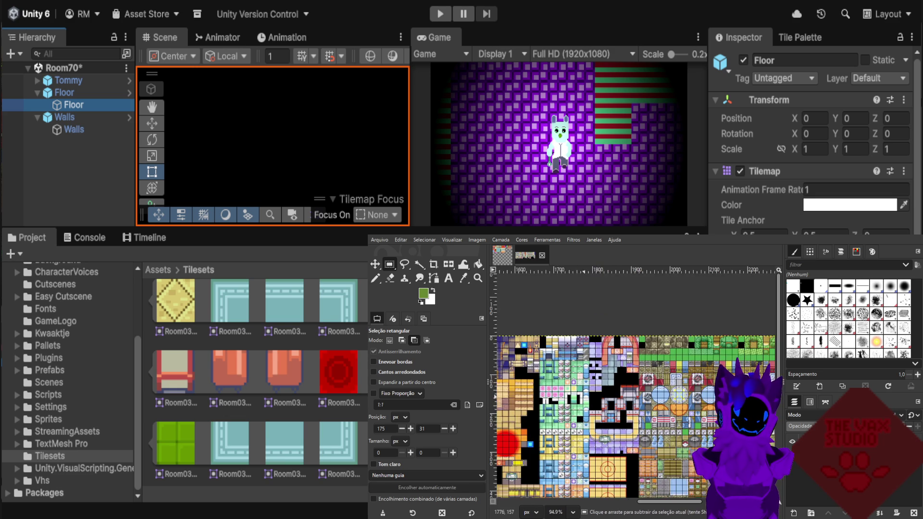
{"action": "scroll", "coordinate": [620, 394], "scroll_direction": "up", "scroll_amount": 3, "text": "ctrl"}
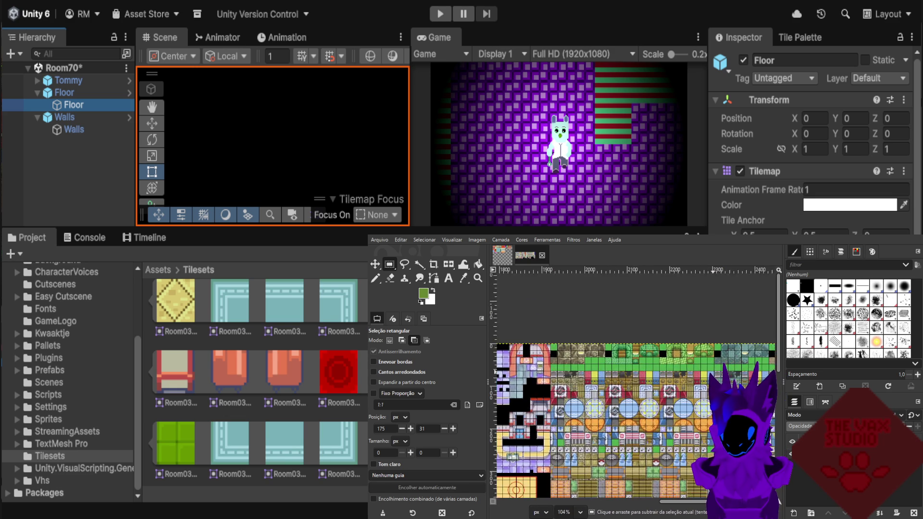
{"action": "scroll", "coordinate": [620, 395], "scroll_direction": "down", "scroll_amount": 3, "text": "ctrl"}
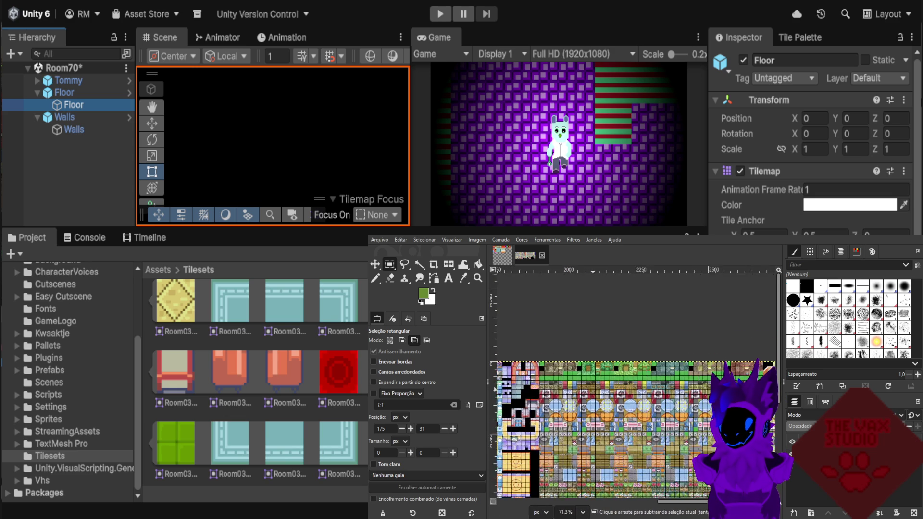
{"action": "scroll", "coordinate": [702, 379], "scroll_direction": "up", "scroll_amount": 5, "text": "ctrl"}
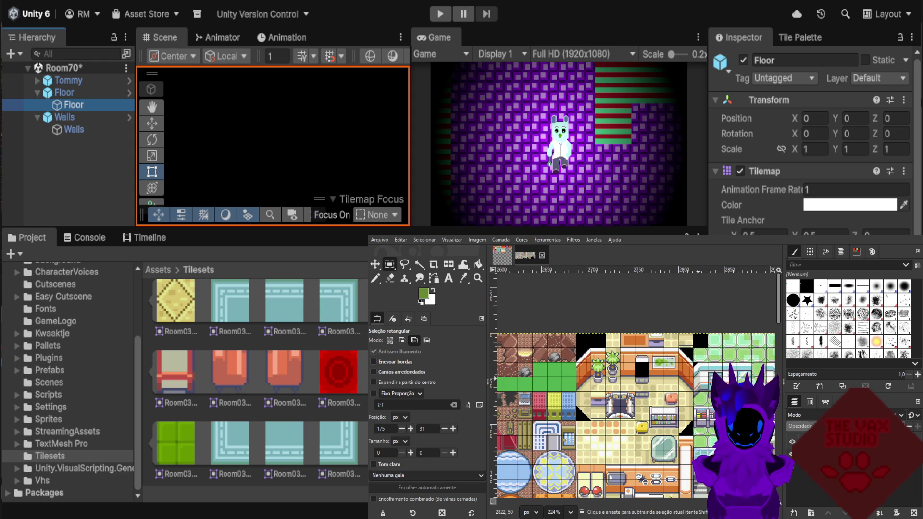
{"action": "scroll", "coordinate": [698, 380], "scroll_direction": "down", "scroll_amount": 2}
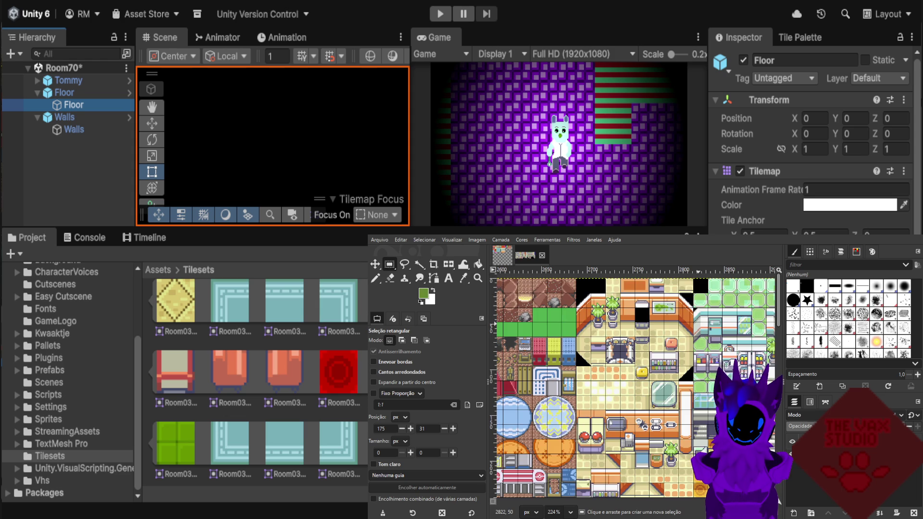
{"action": "scroll", "coordinate": [701, 379], "scroll_direction": "down", "scroll_amount": 5}
{"action": "scroll", "coordinate": [701, 379], "scroll_direction": "down", "scroll_amount": 1, "text": "ctrl"}
{"action": "scroll", "coordinate": [613, 383], "scroll_direction": "down", "scroll_amount": 2, "text": "ctrl"}
{"action": "scroll", "coordinate": [629, 399], "scroll_direction": "up", "scroll_amount": 4, "text": "ctrl"}
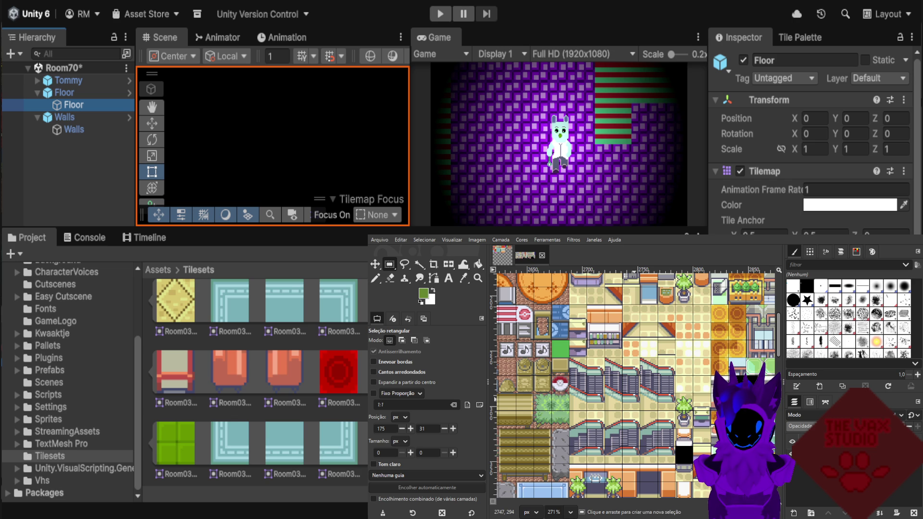
{"action": "scroll", "coordinate": [629, 399], "scroll_direction": "down", "scroll_amount": 2, "text": "ctrl"}
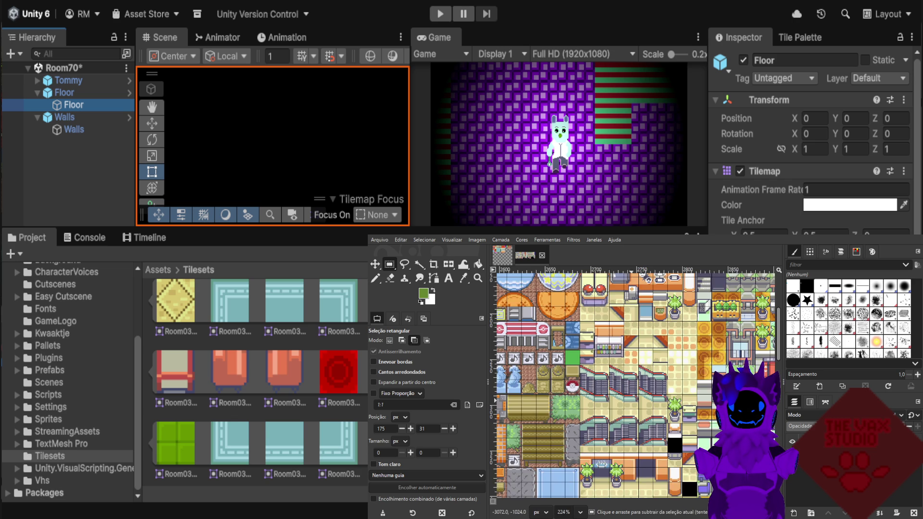
{"action": "scroll", "coordinate": [630, 399], "scroll_direction": "down", "scroll_amount": 1, "text": "ctrl"}
{"action": "scroll", "coordinate": [630, 399], "scroll_direction": "down", "scroll_amount": 5}
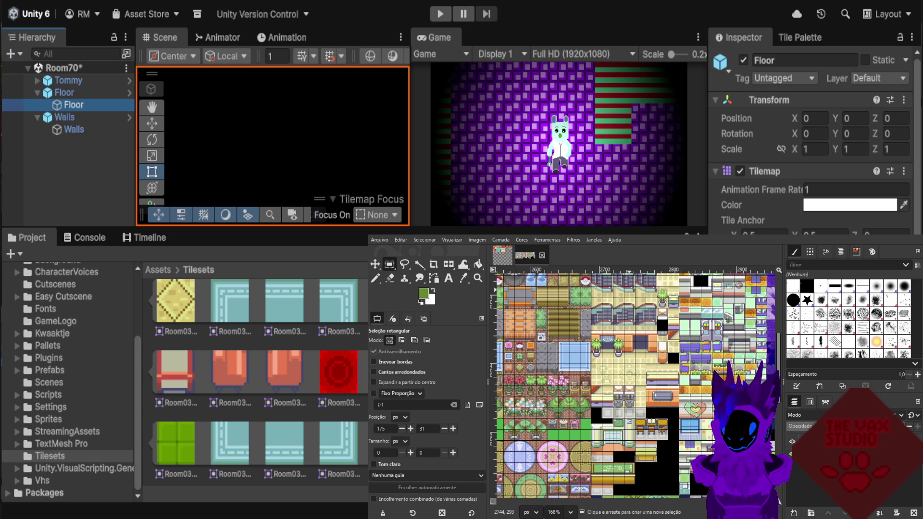